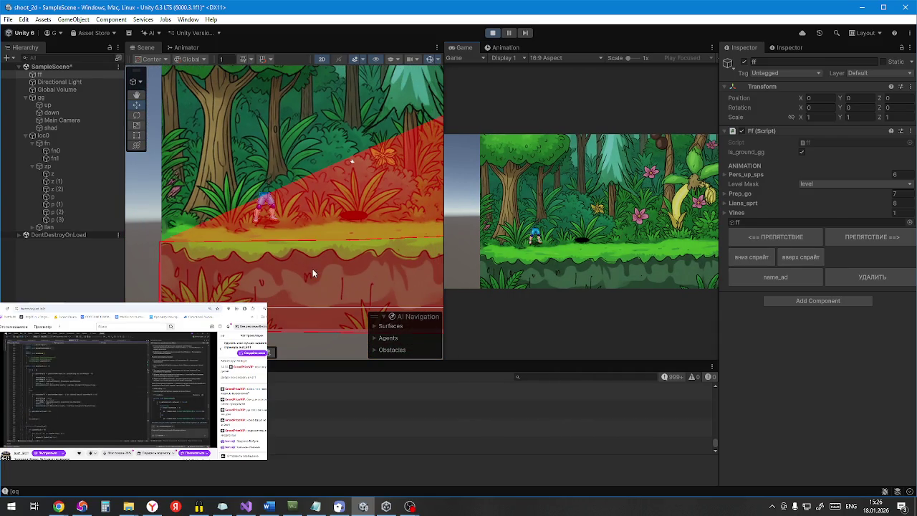
Step: Select the player gg, focus its Position Y field, and walk it left to X -68.25
click(51, 100)
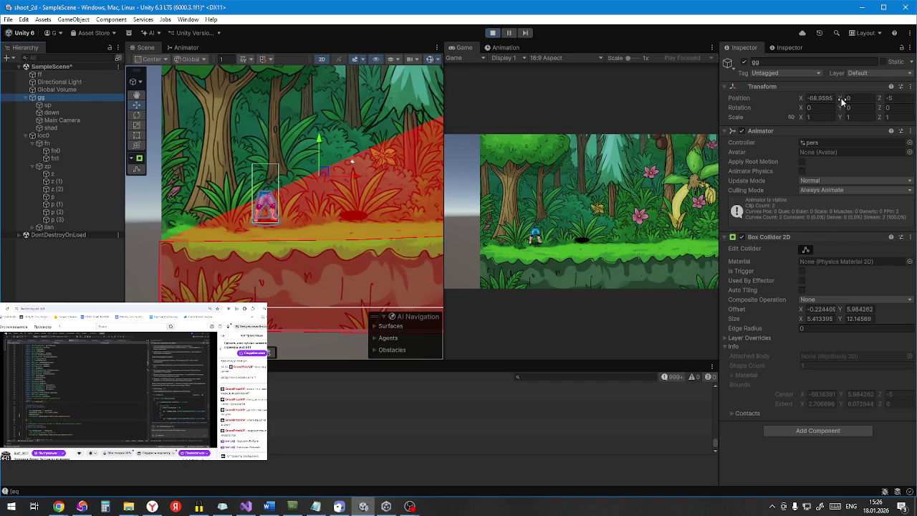
click(842, 100)
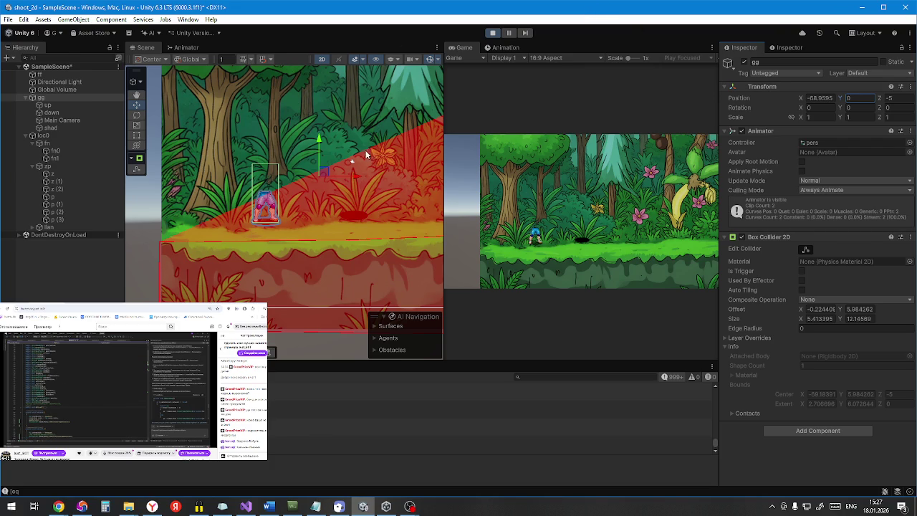
key(a)
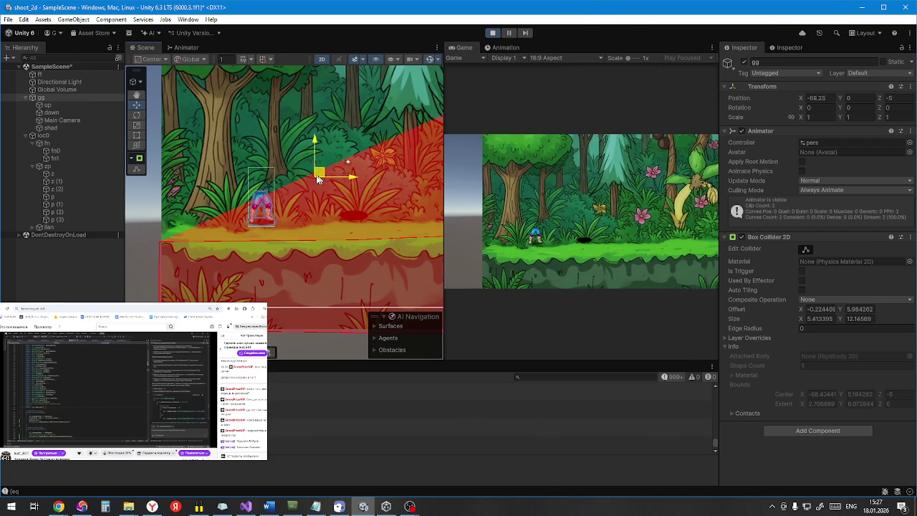
Step: Switch the Scene tool handle to Pivot, then back to Center
click(152, 58)
click(149, 82)
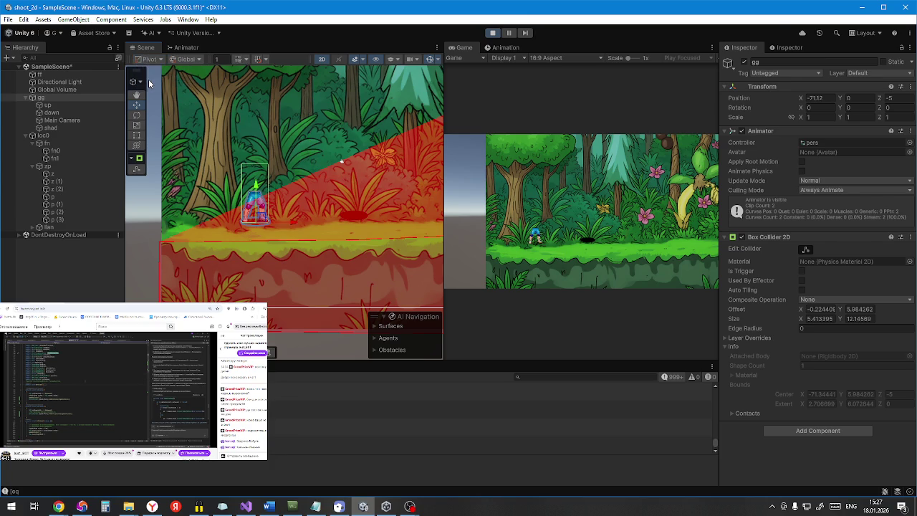
click(150, 58)
click(161, 71)
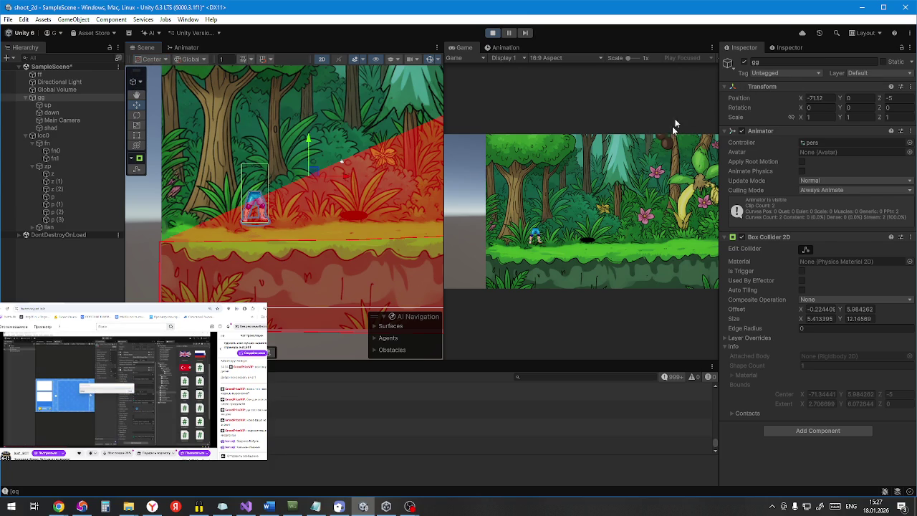
Step: Run the player left, then right, then back left in Play mode
key(a)
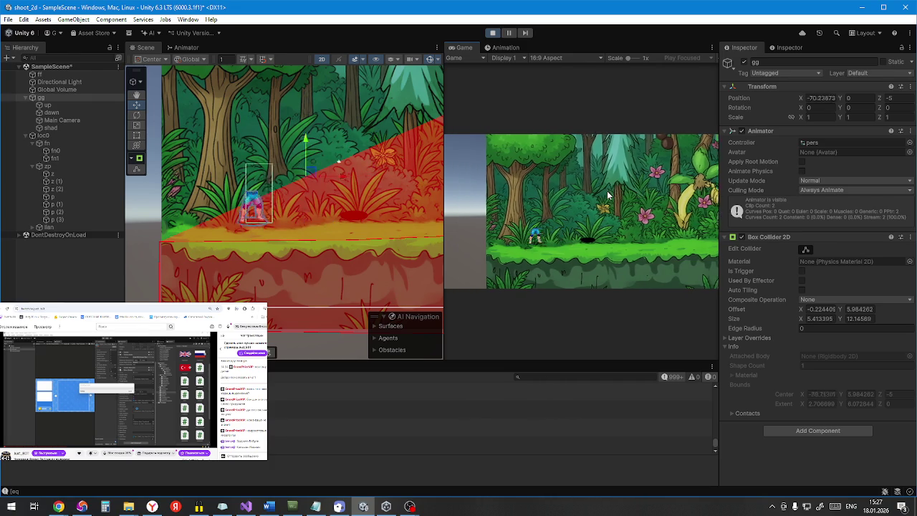
key(d)
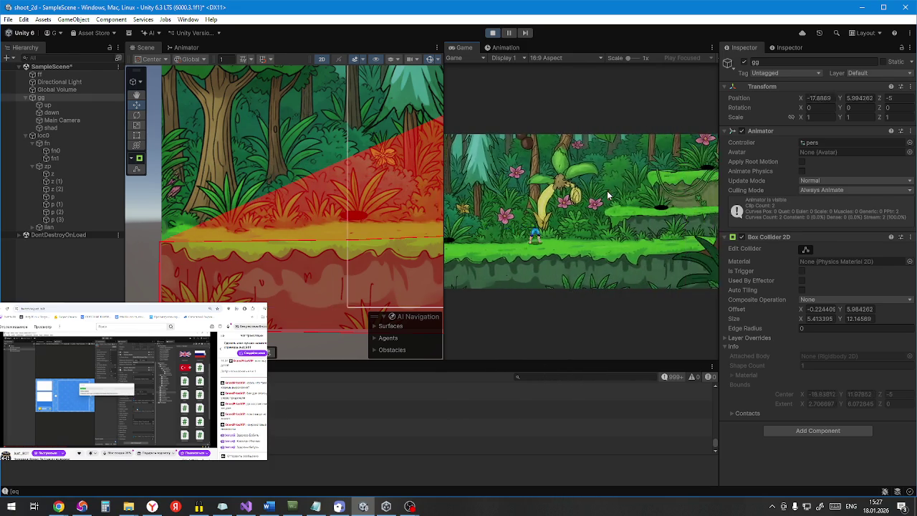
key(d)
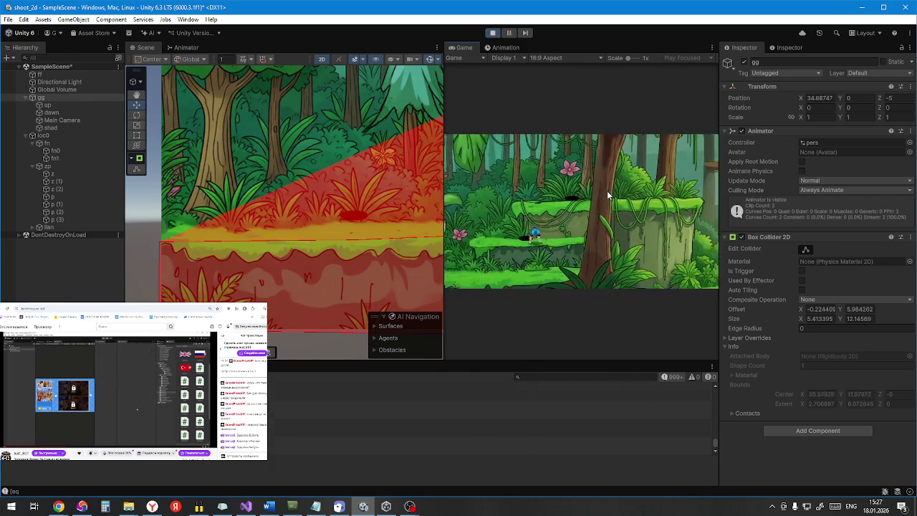
key(a)
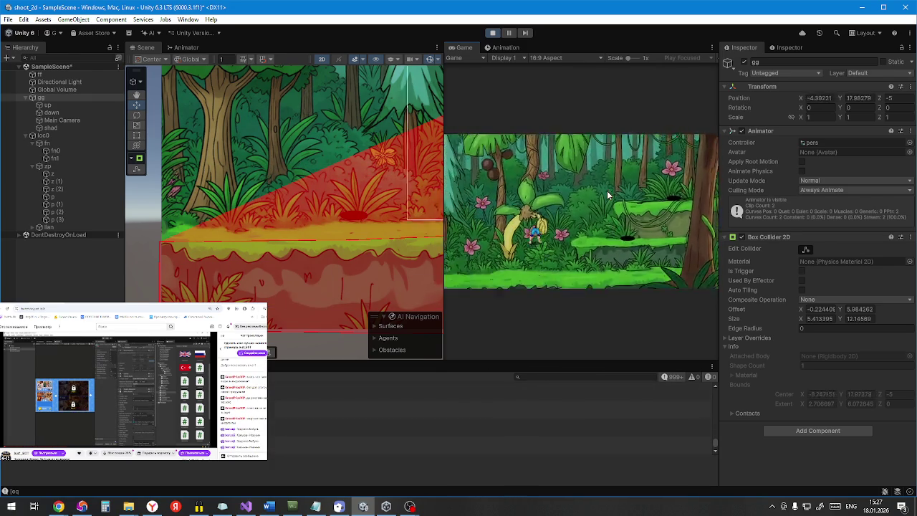
key(a)
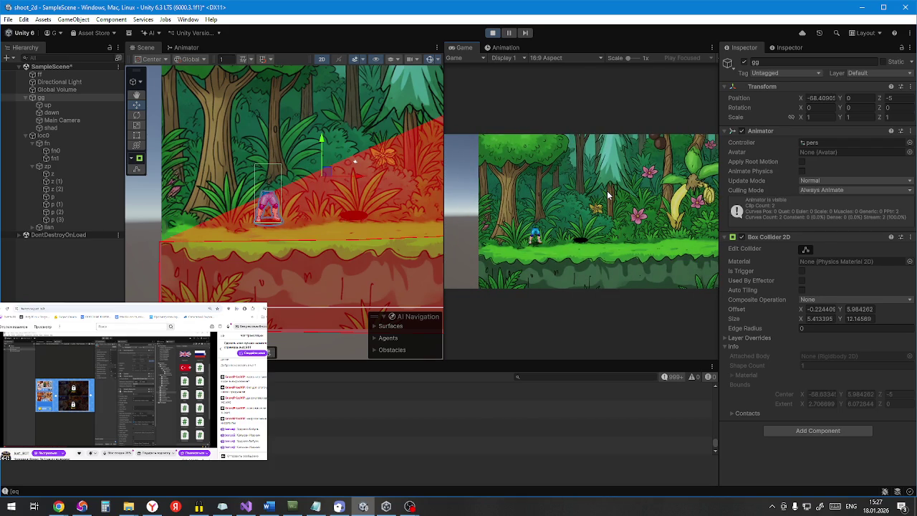
Step: Jump the player up and right, then run it right and back left
key(d)
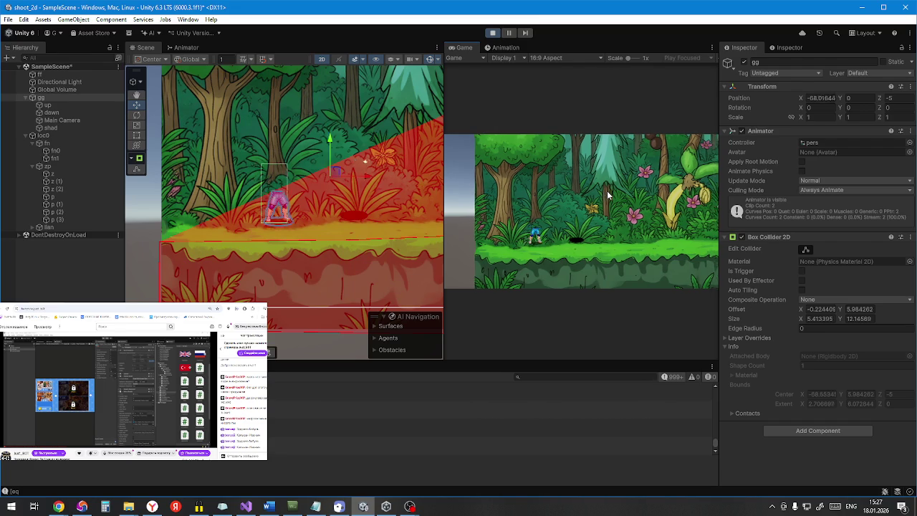
key(d)
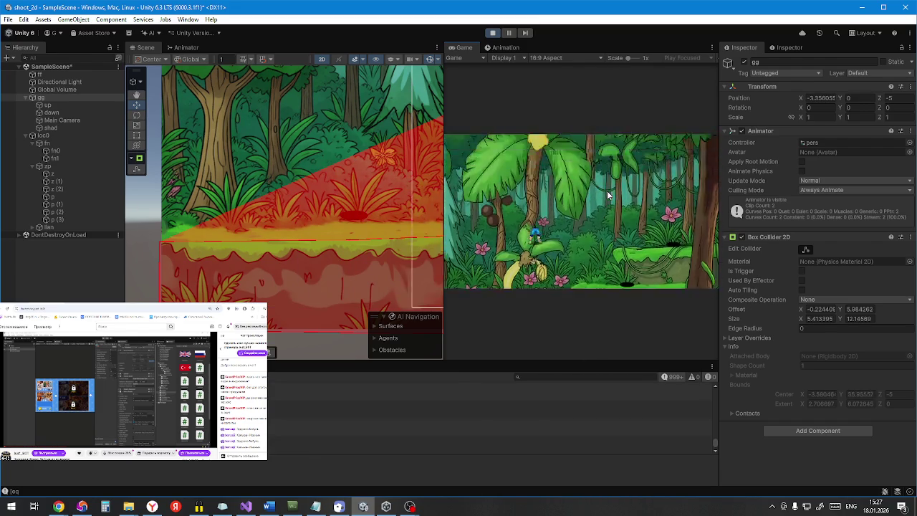
key(space)
key(a)
key(a)
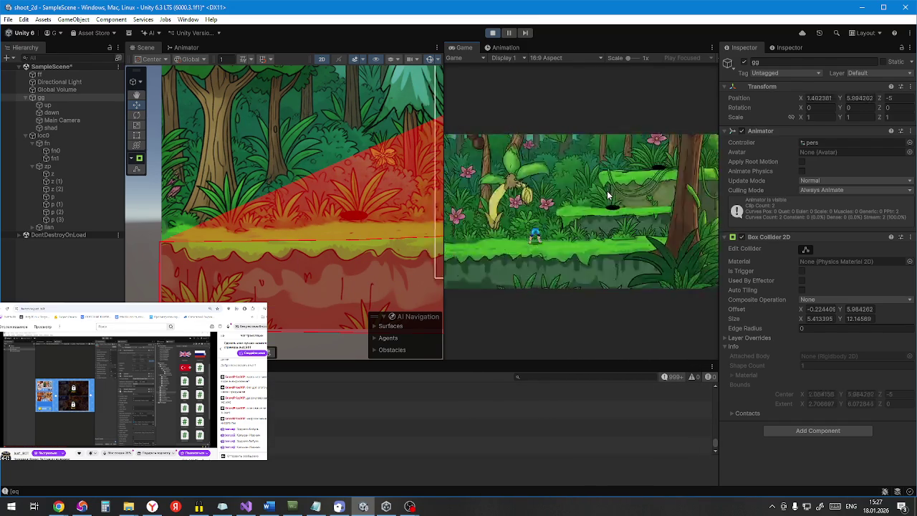
key(d)
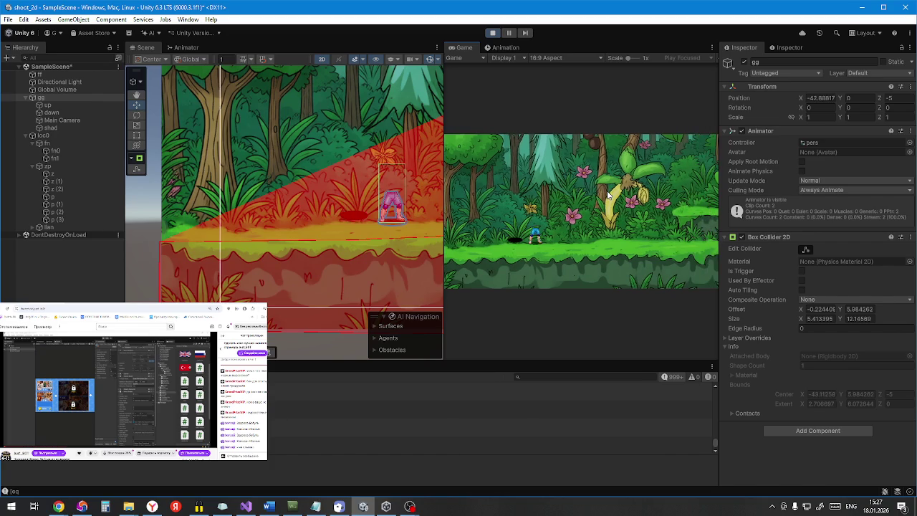
key(d)
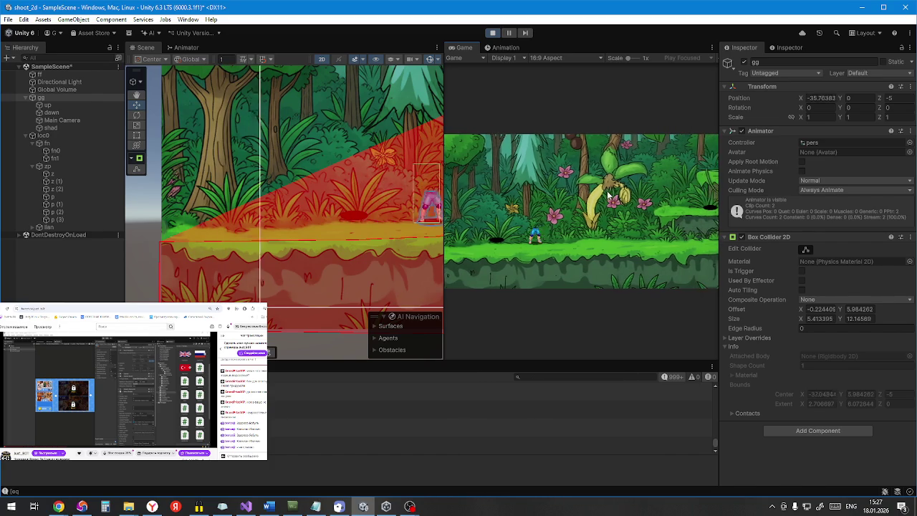
key(d)
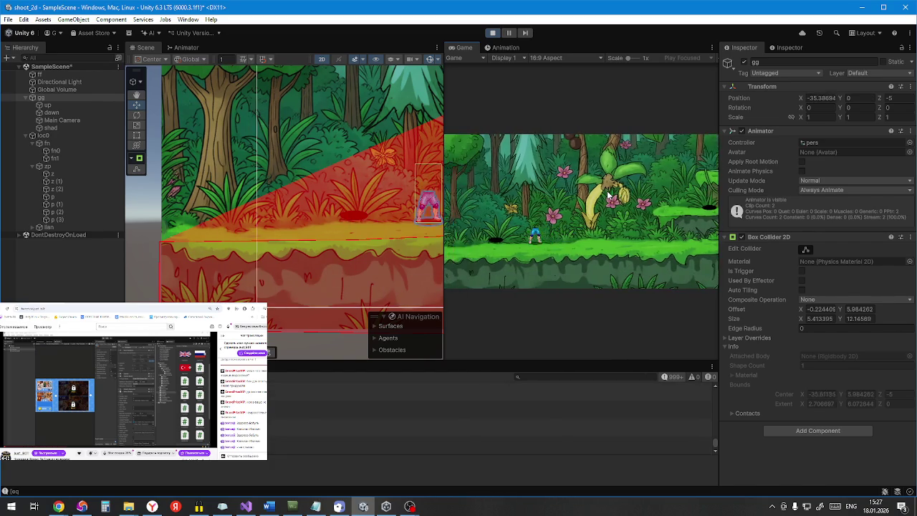
key(a)
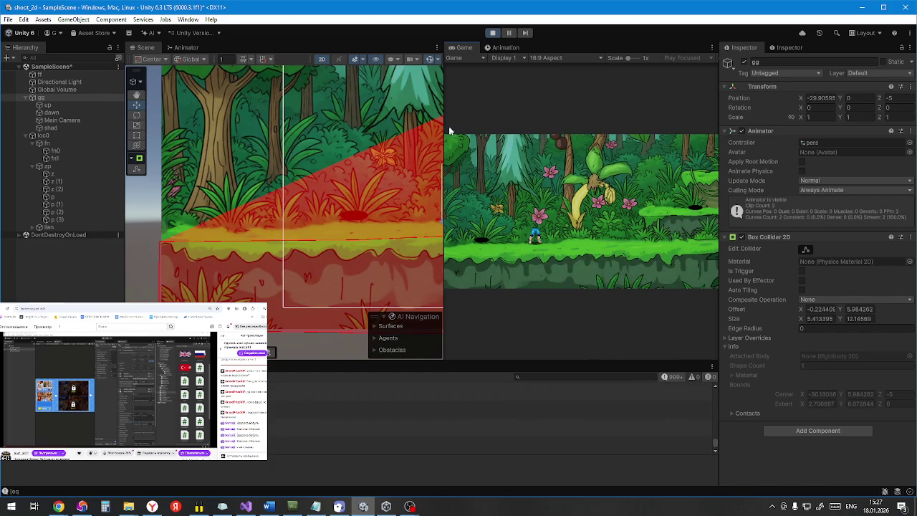
Step: Widen and pan the Scene view, then jump the player right and drop down
drag(444, 83, 602, 82)
drag(346, 141, 327, 143)
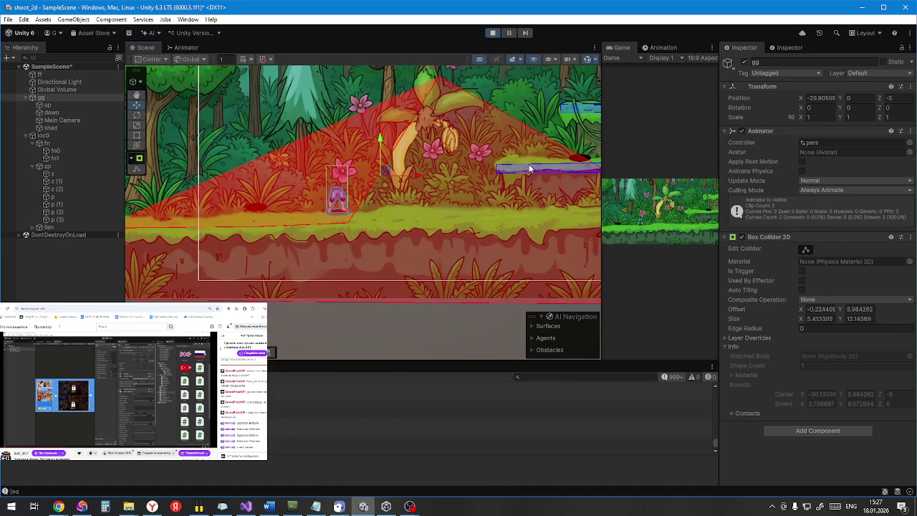
key(d)
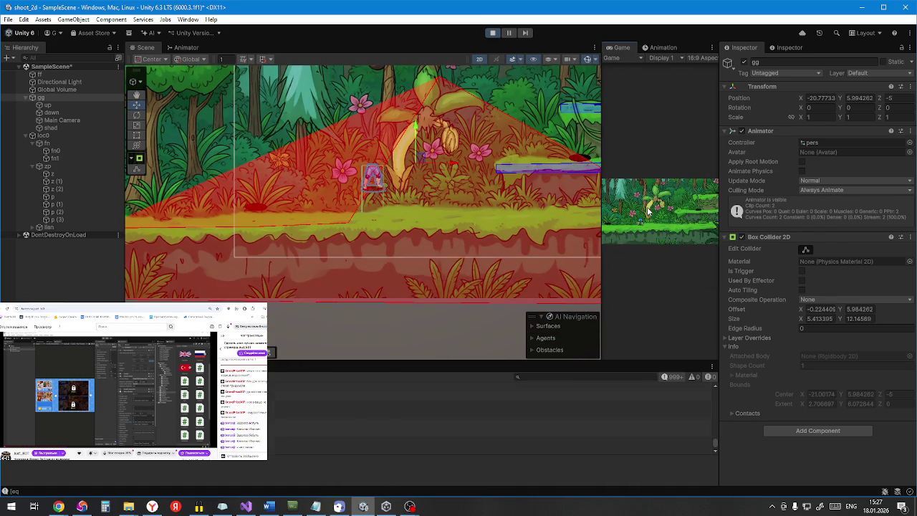
key(space)
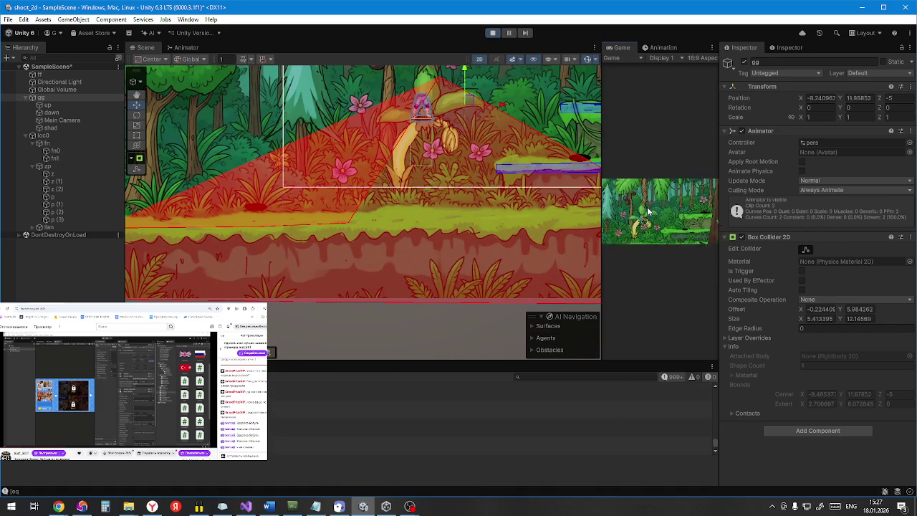
key(d)
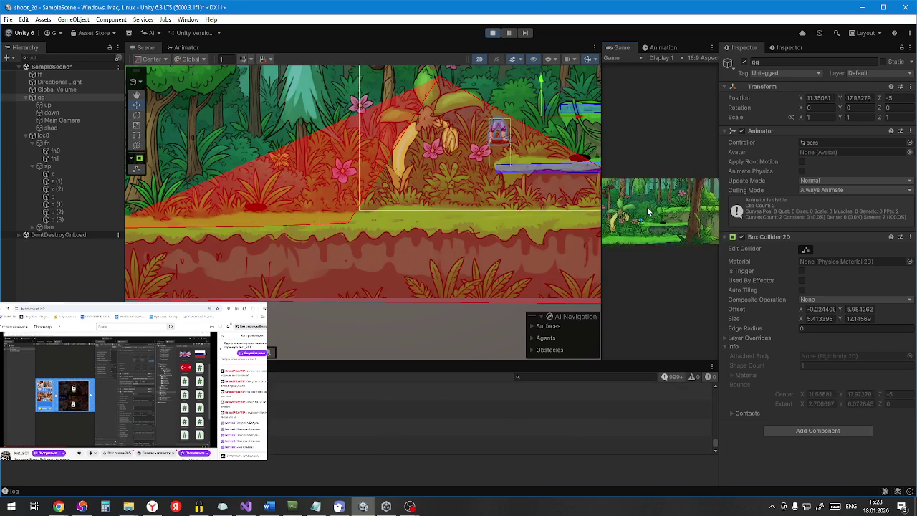
key(d)
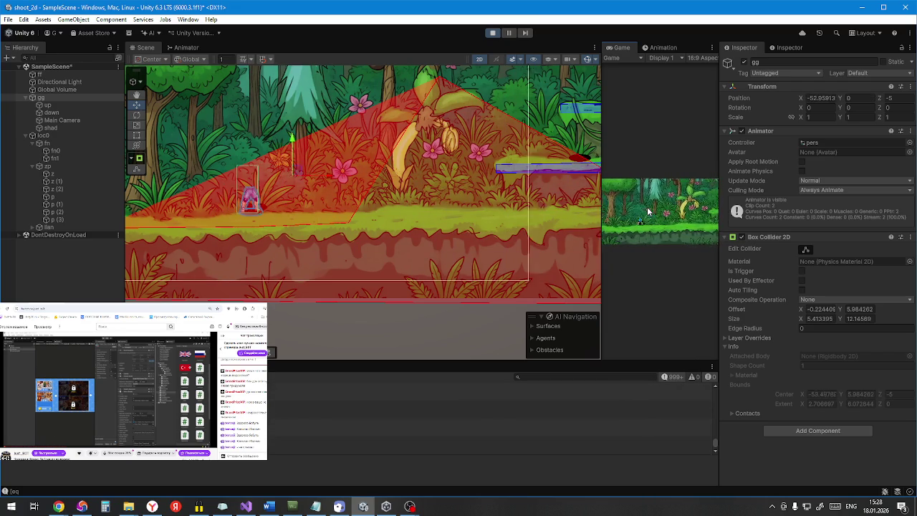
key(d)
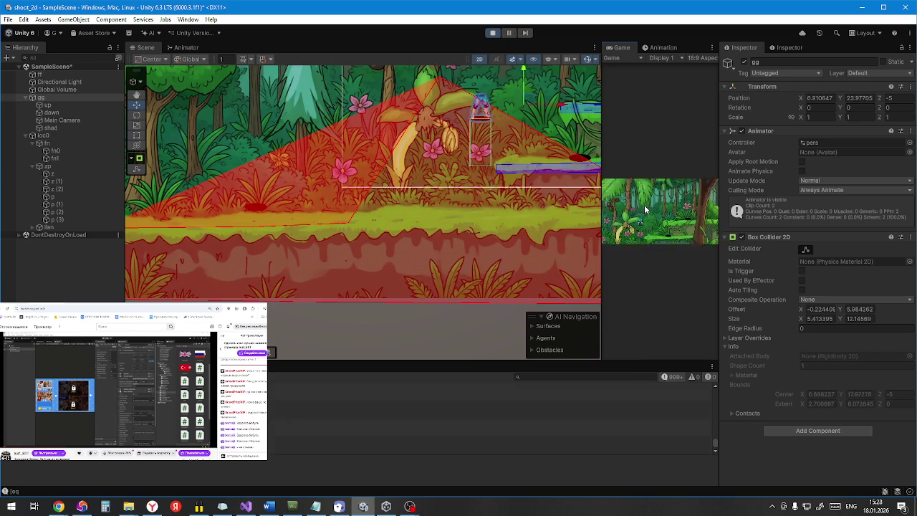
Step: Jump the player onto the raised platform, run back left, then bring up ff.cs in Visual Studio
key(space)
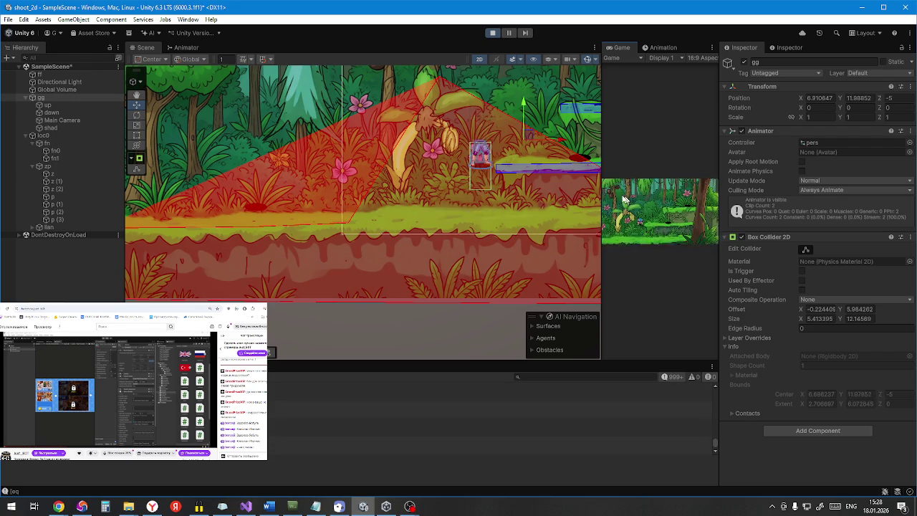
key(a)
key(a)
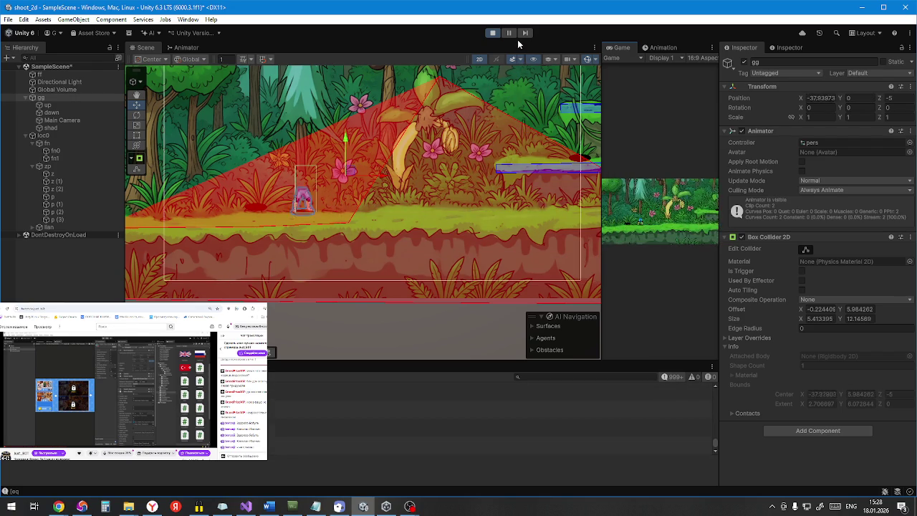
key(a)
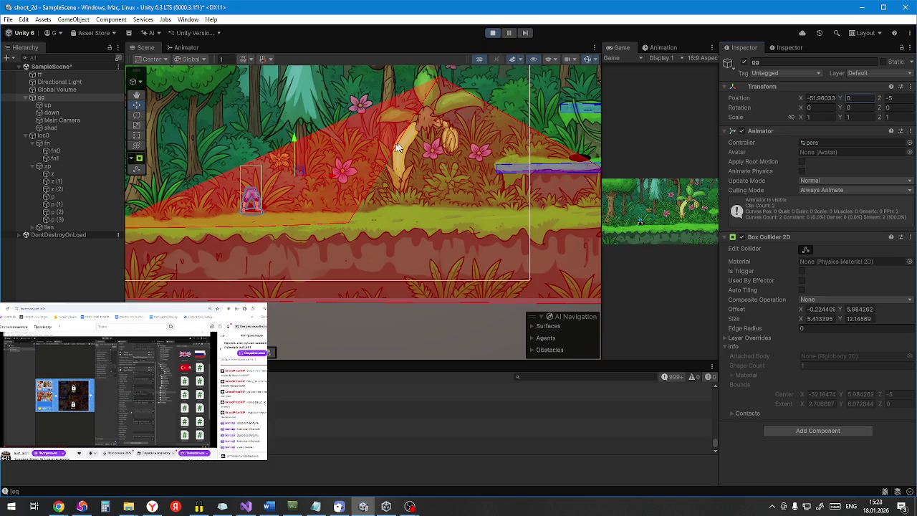
click(649, 205)
key(a)
key(d)
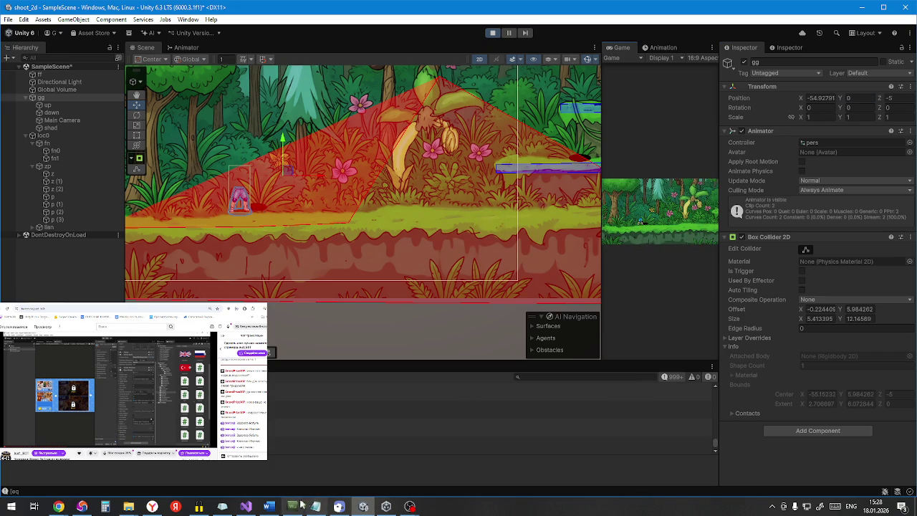
click(245, 507)
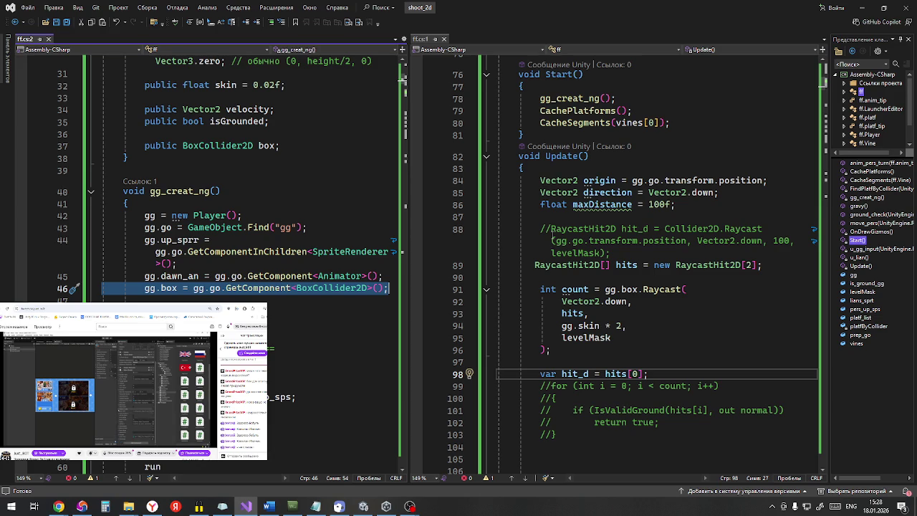
scroll(552, 238, down, 11)
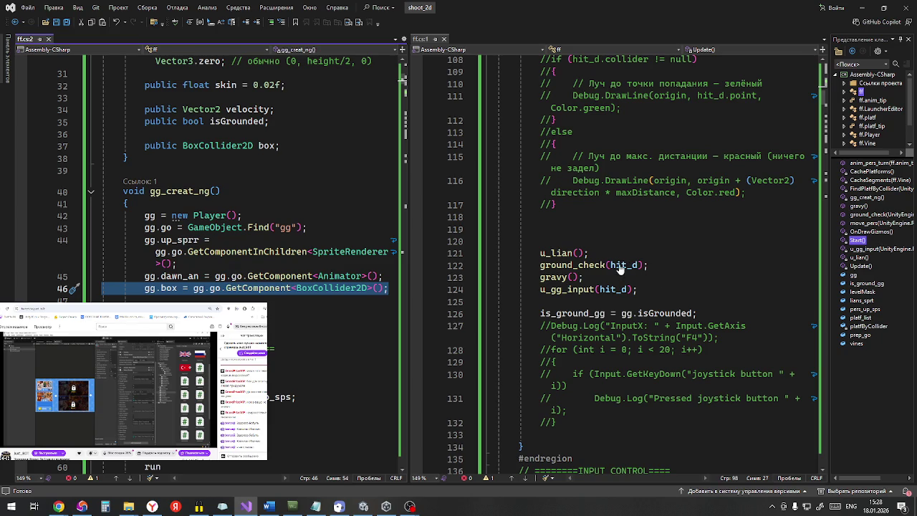
scroll(645, 251, up, 10)
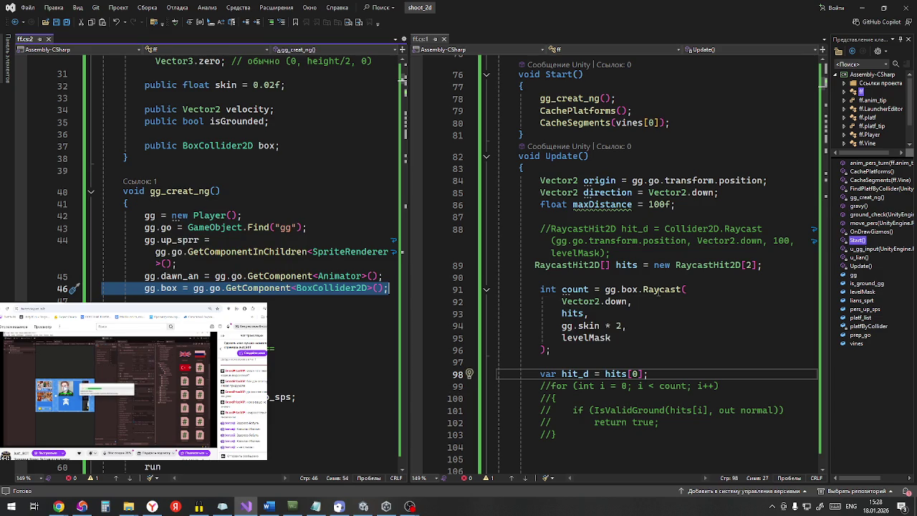
click(660, 290)
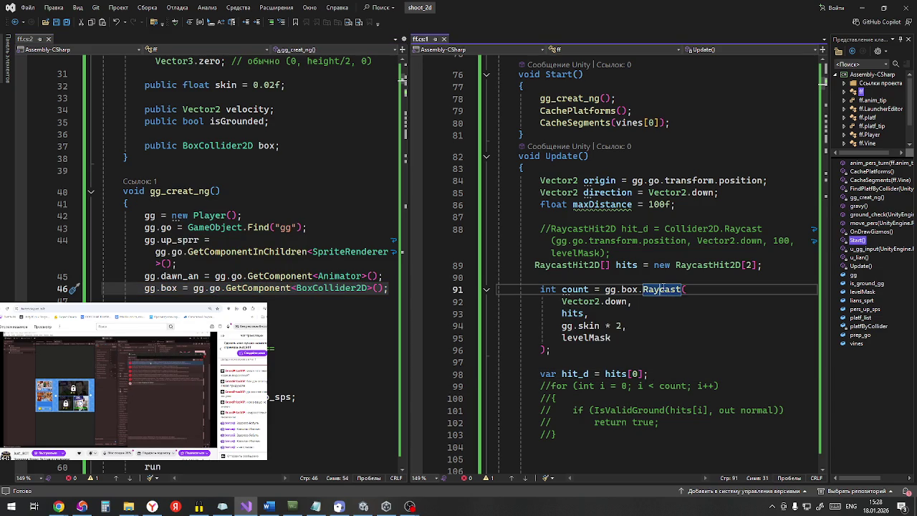
click(685, 290)
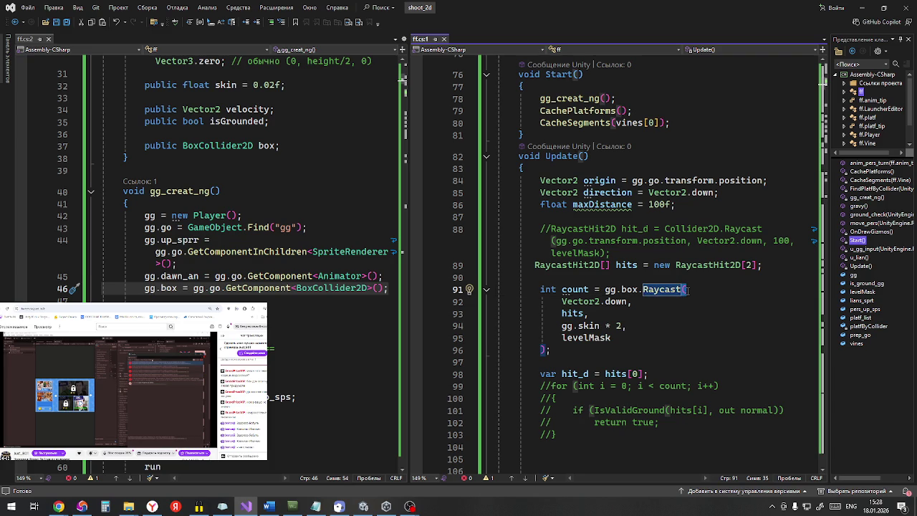
text(()
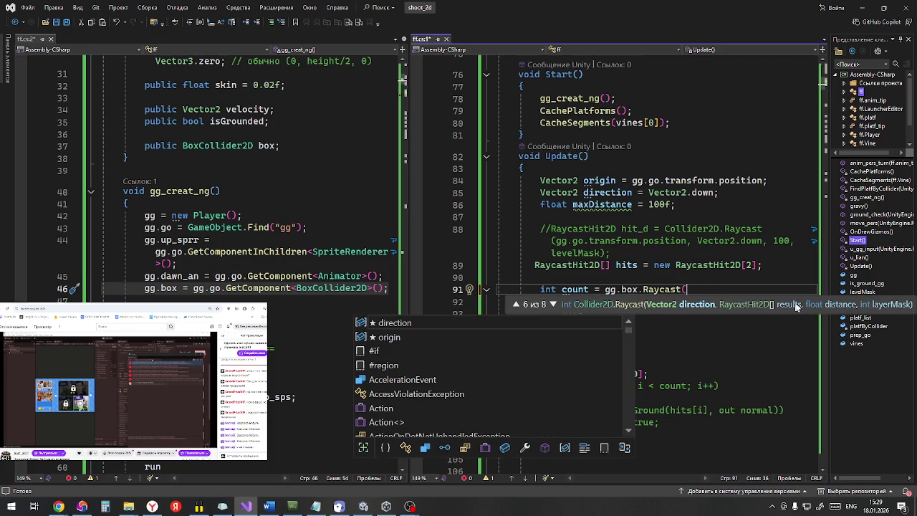
Step: Replace the gg.skin * 2 raycast distance on line 94 with 100, save all scripts, and return to Unity
click(772, 265)
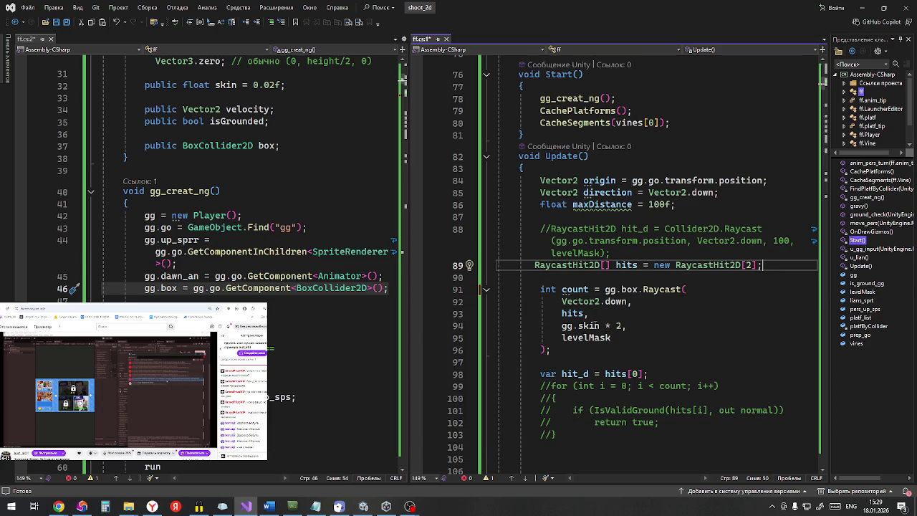
scroll(206, 215, up, 10)
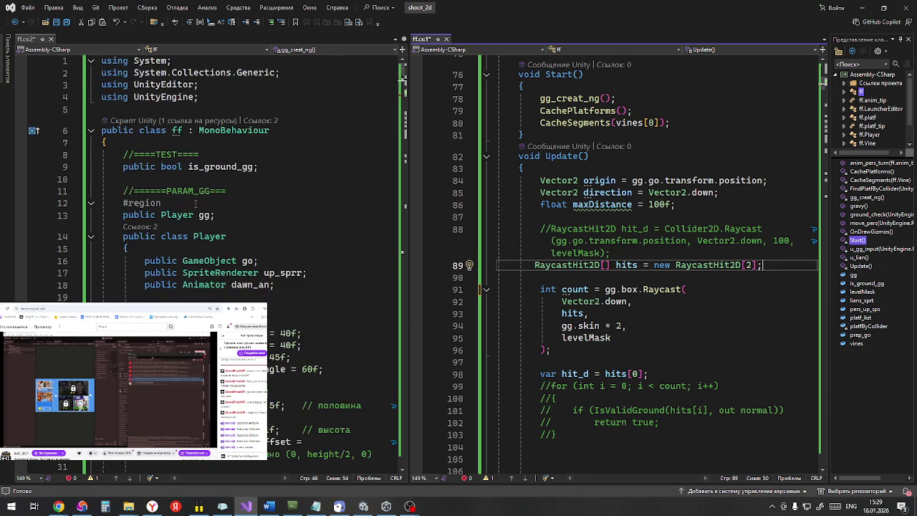
scroll(206, 215, down, 4)
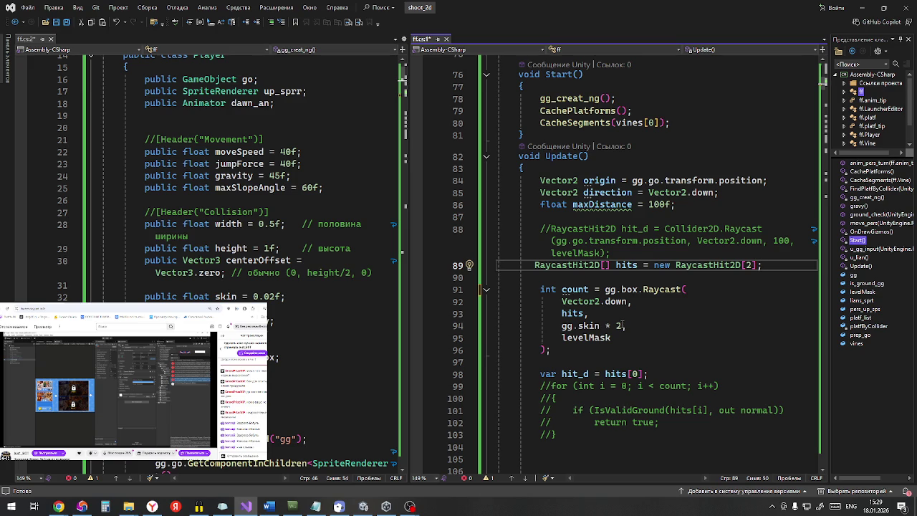
drag(621, 325, 562, 326)
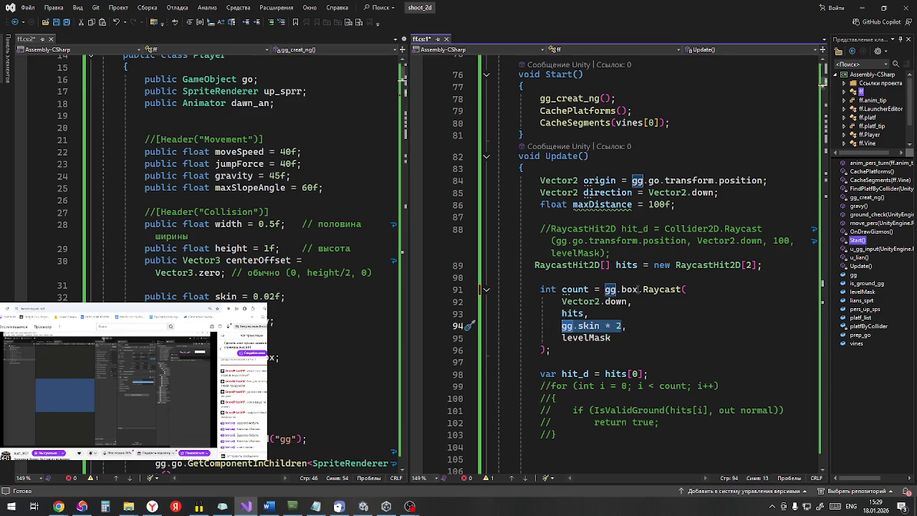
text(100,)
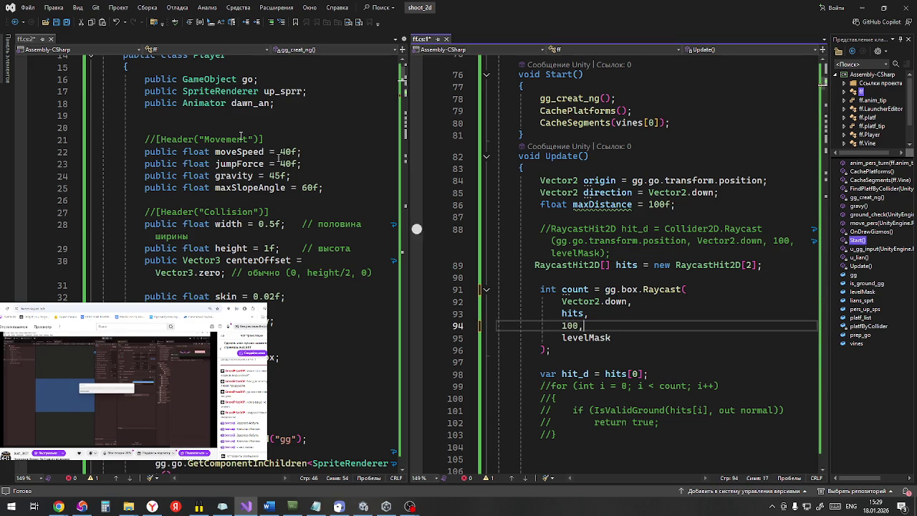
key(ctrl+shift+s)
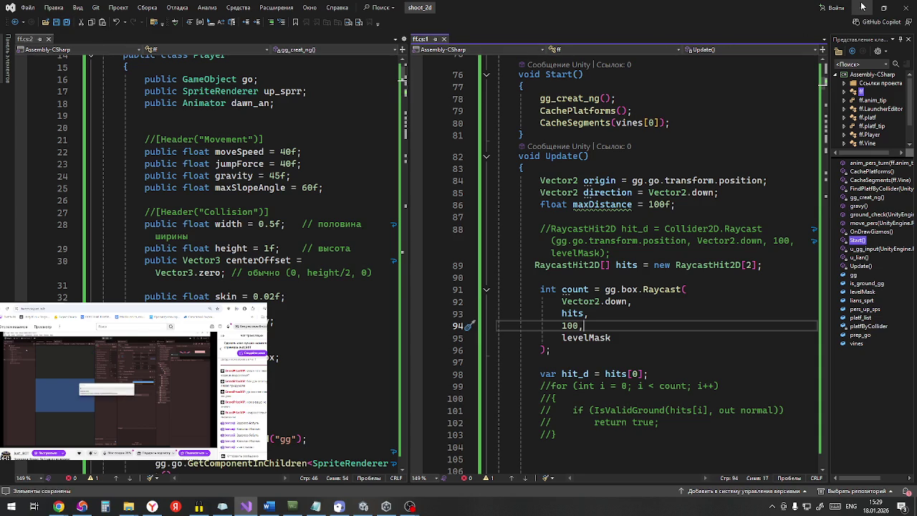
key(alt+Tab)
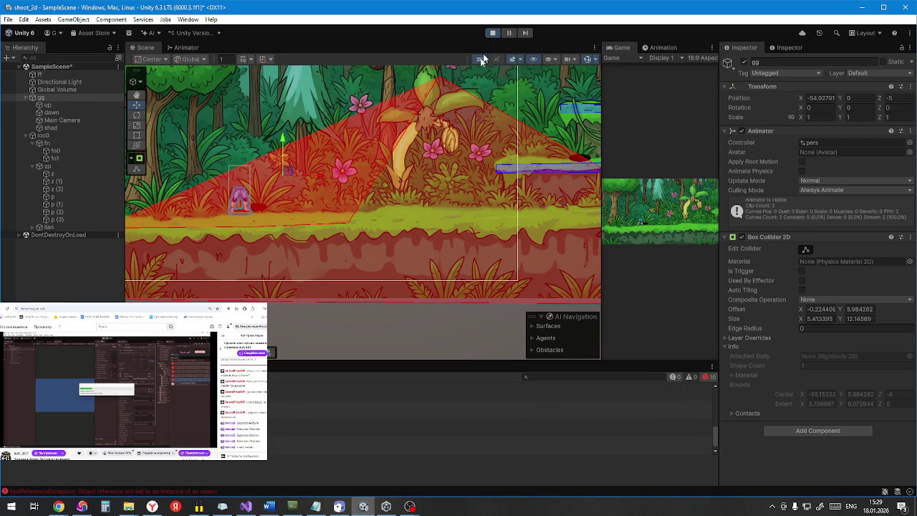
Step: Restart Play mode and run the player left, then right up the slope
click(495, 33)
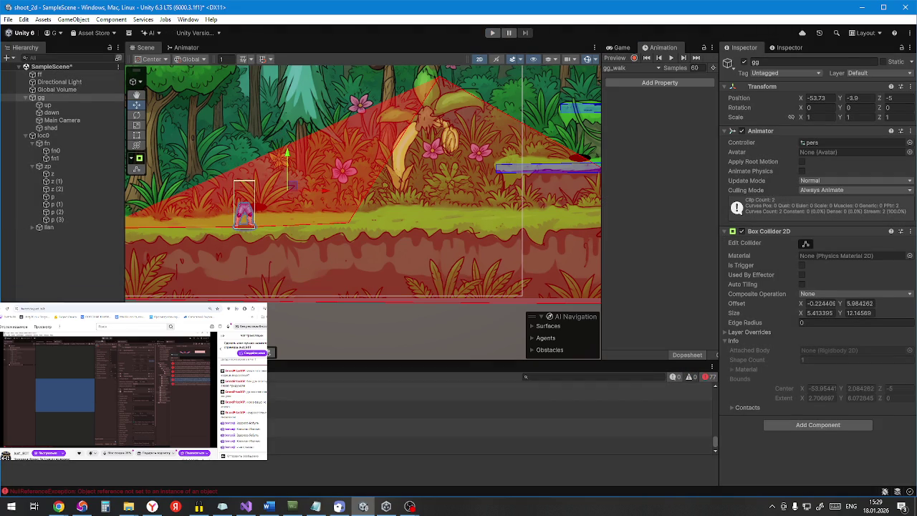
click(494, 33)
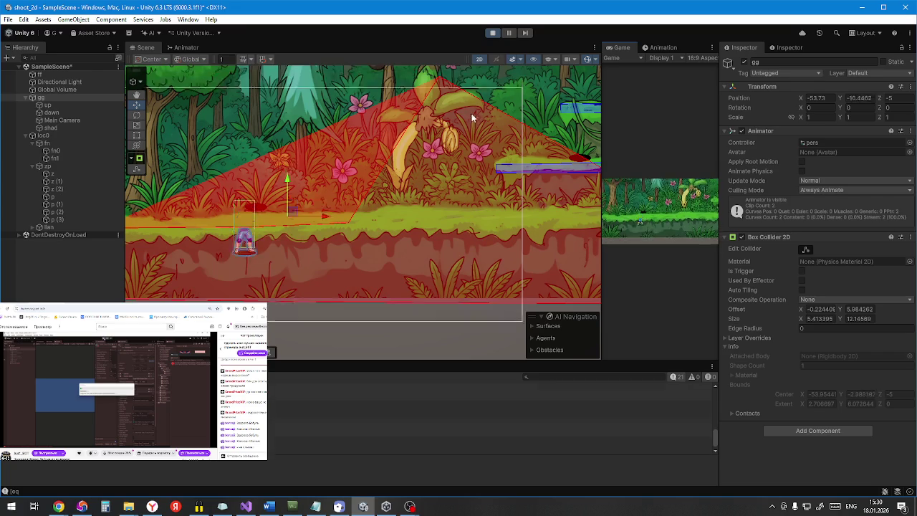
key(a)
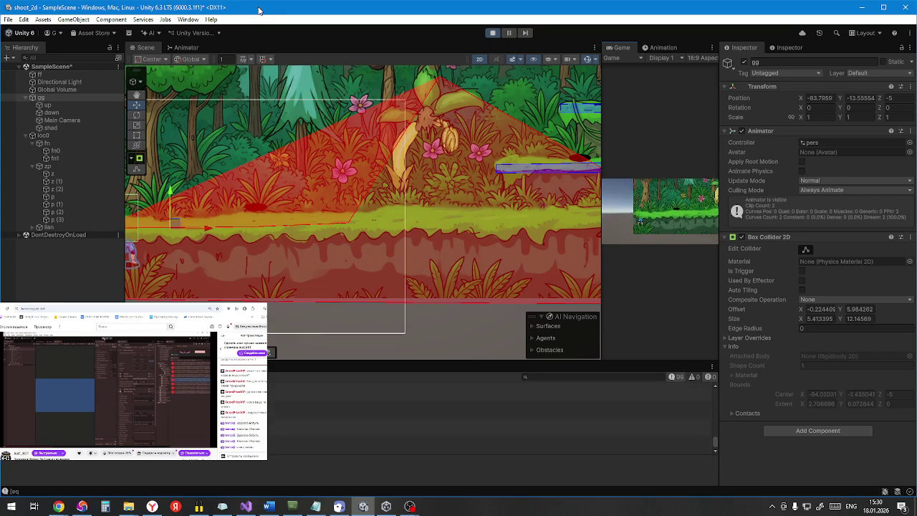
scroll(368, 209, down, 3)
key(d)
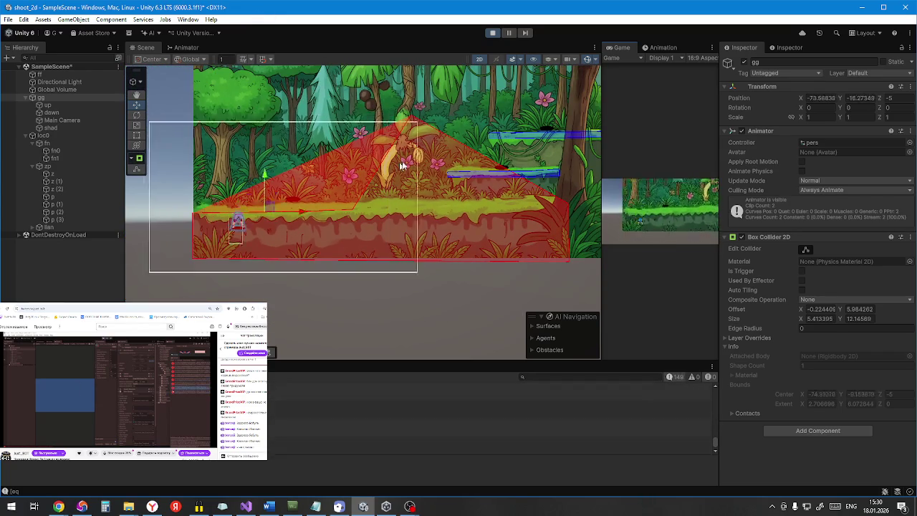
key(d)
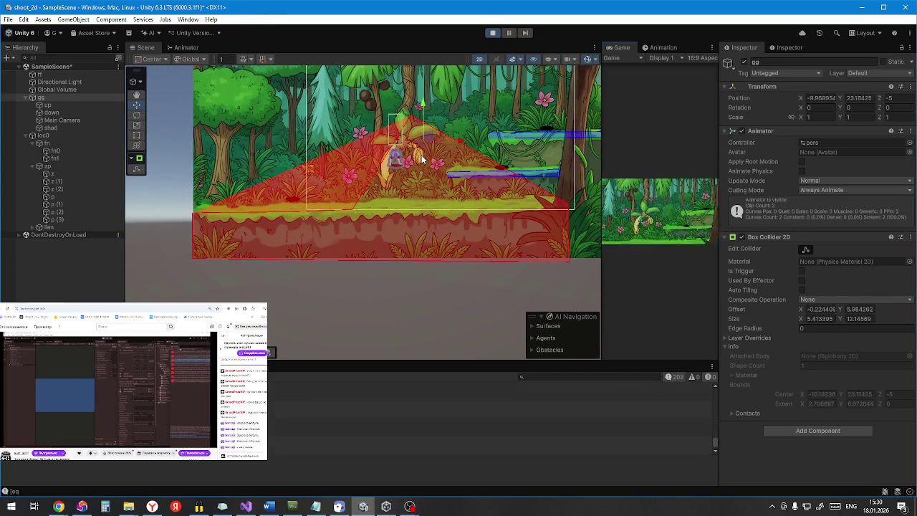
Step: Jump the player while moving left and drop it off the ledge further left
key(a)
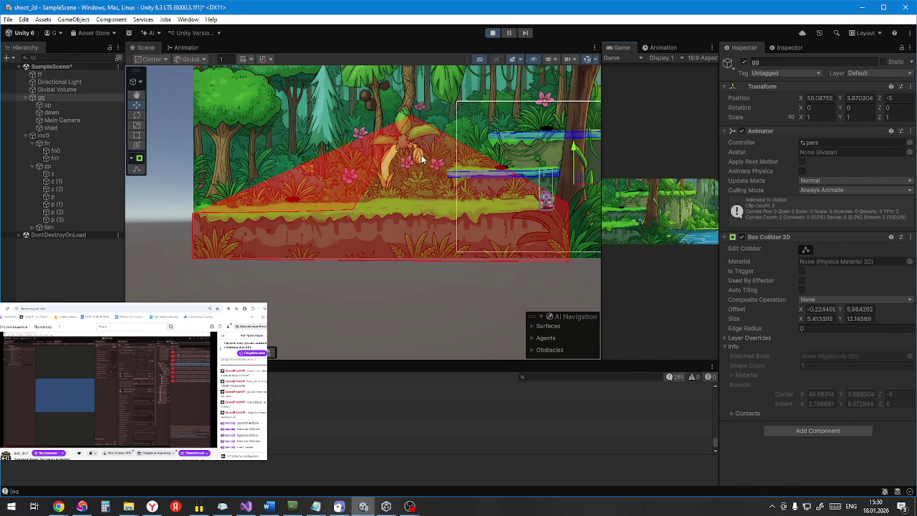
key(space)
key(a)
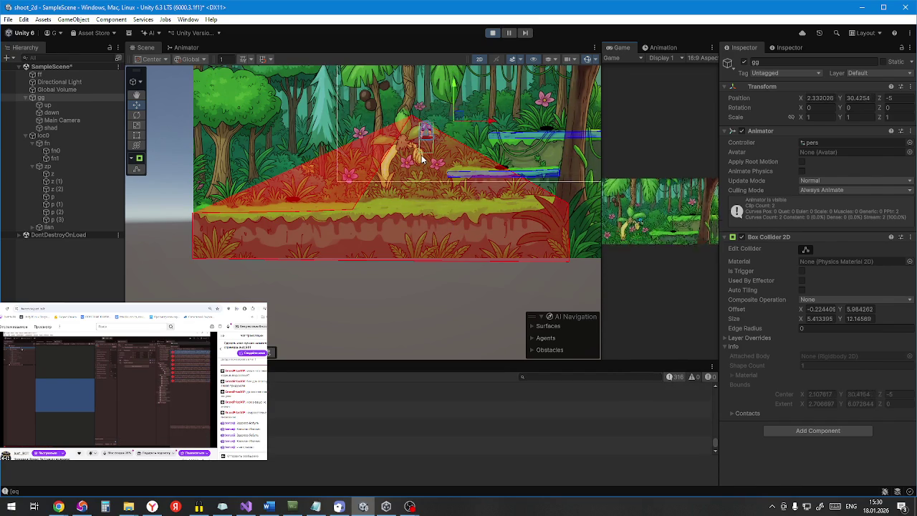
key(a)
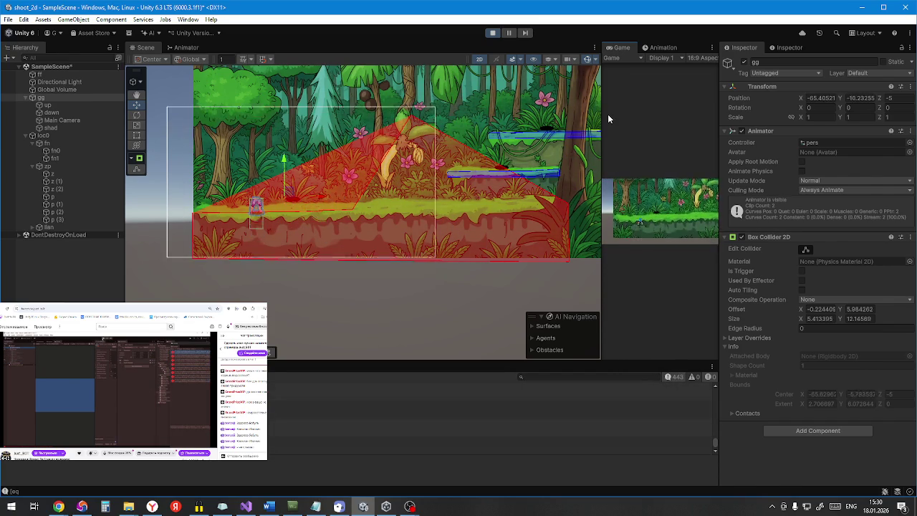
scroll(258, 247, up, 3)
scroll(252, 244, up, 2)
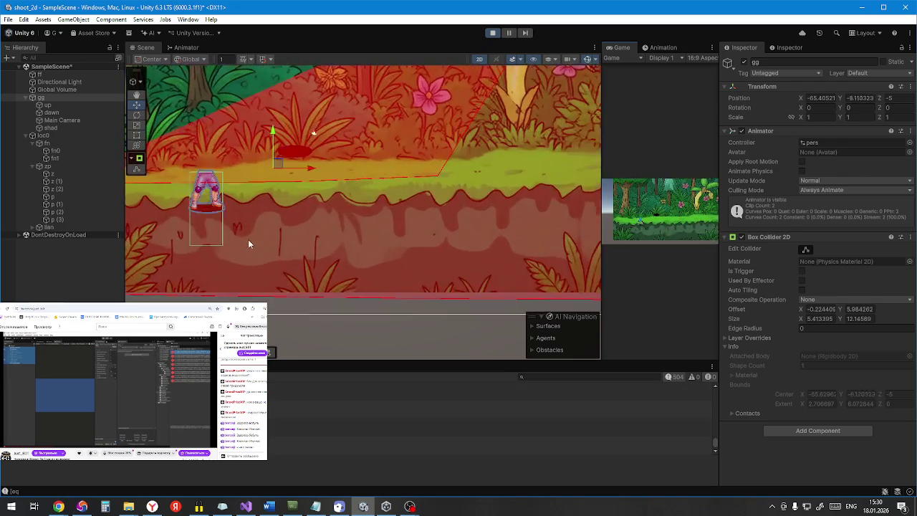
Step: Run the player right along the ground and back left, then stop Play mode
key(d)
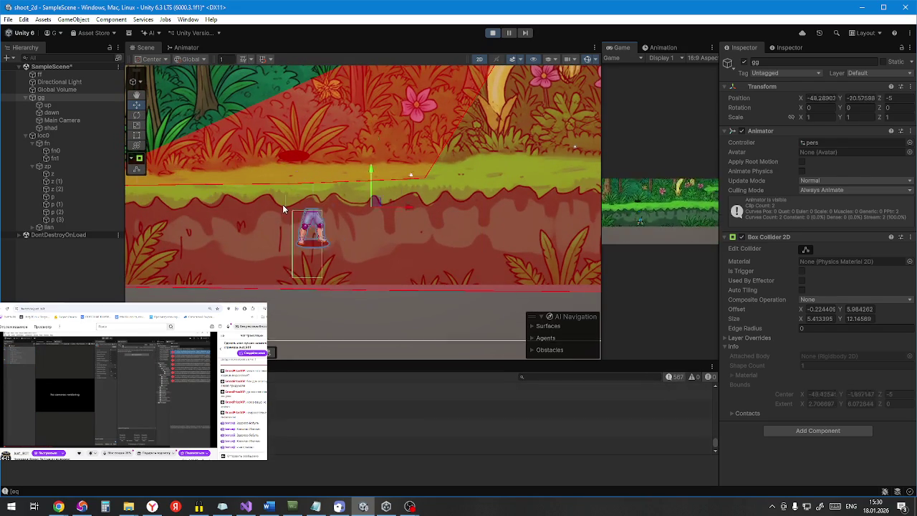
scroll(351, 205, down, 1)
key(d)
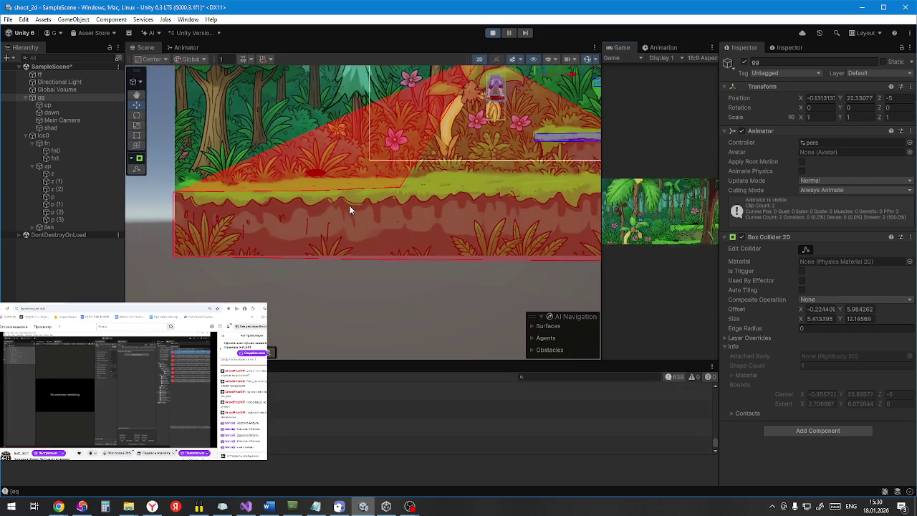
key(a)
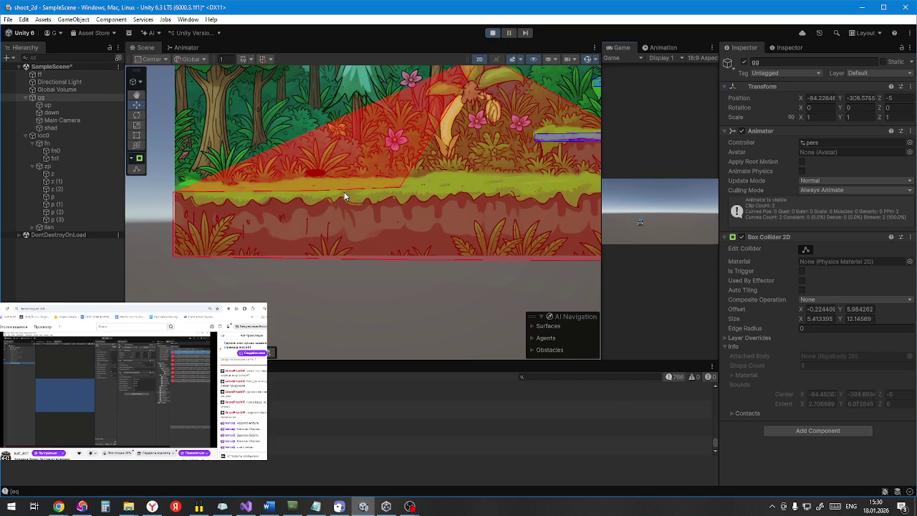
click(493, 33)
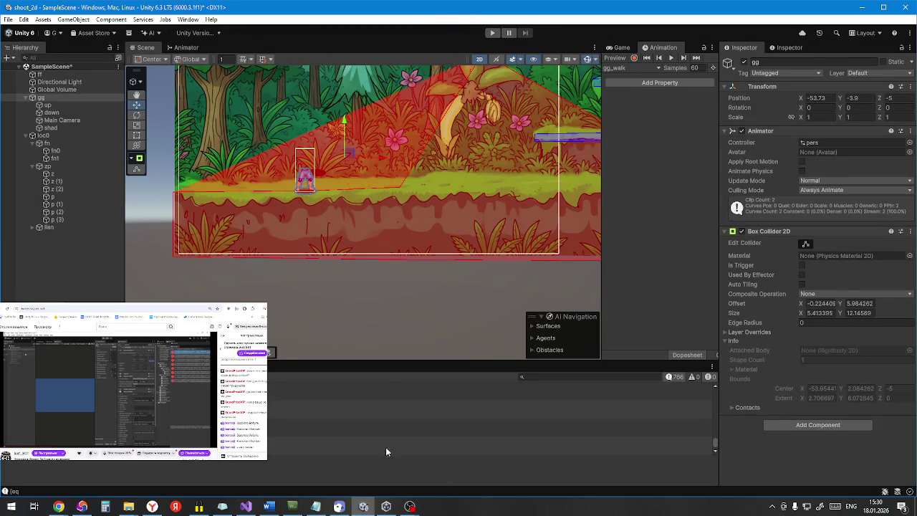
click(246, 506)
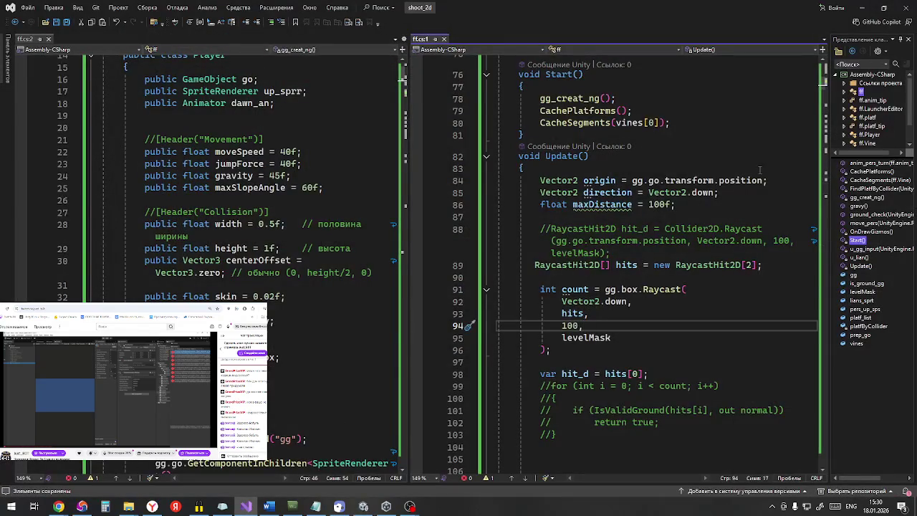
Step: Review the Update box raycast into RaycastHit2D[2] hits with hit_d = hits[0], then check ChatGPT
scroll(639, 284, down, 2)
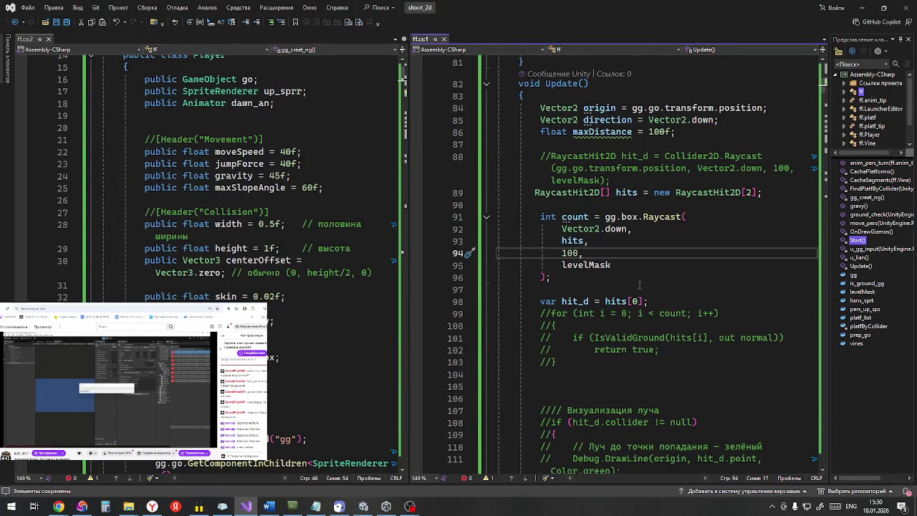
scroll(640, 284, down, 2)
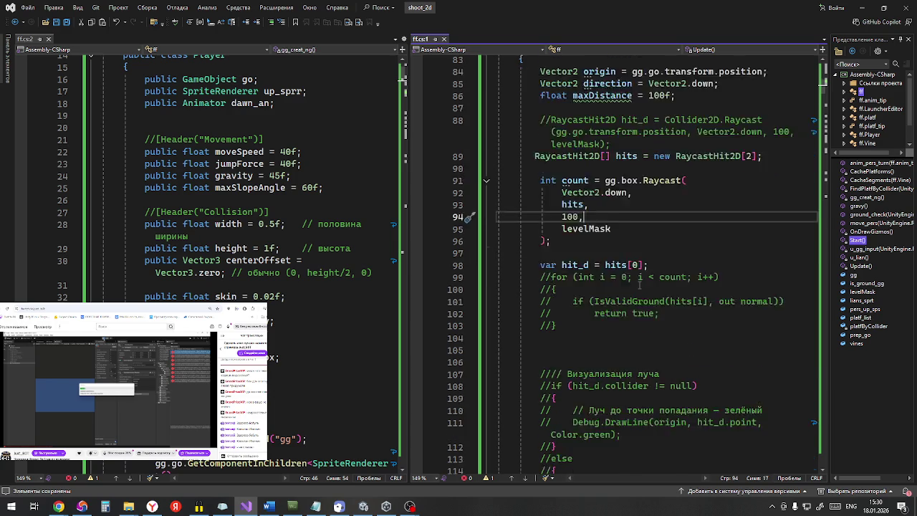
scroll(640, 285, down, 1)
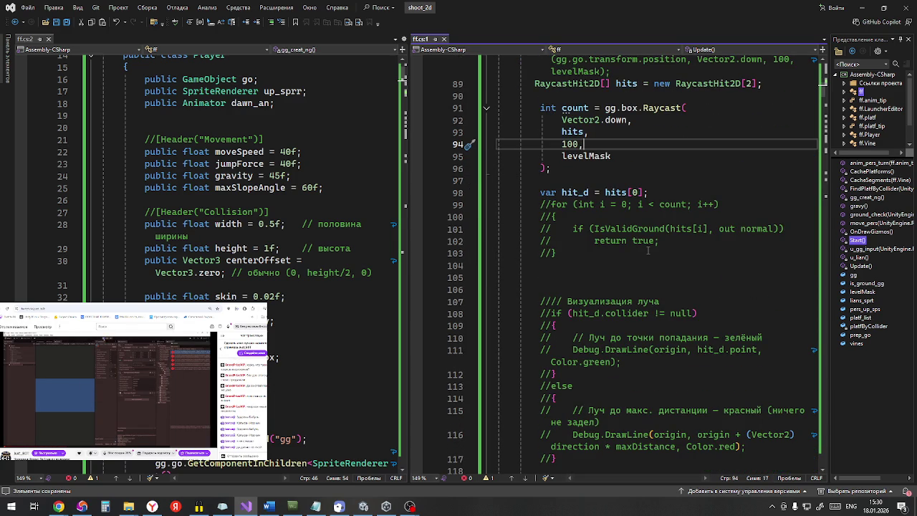
scroll(647, 250, down, 3)
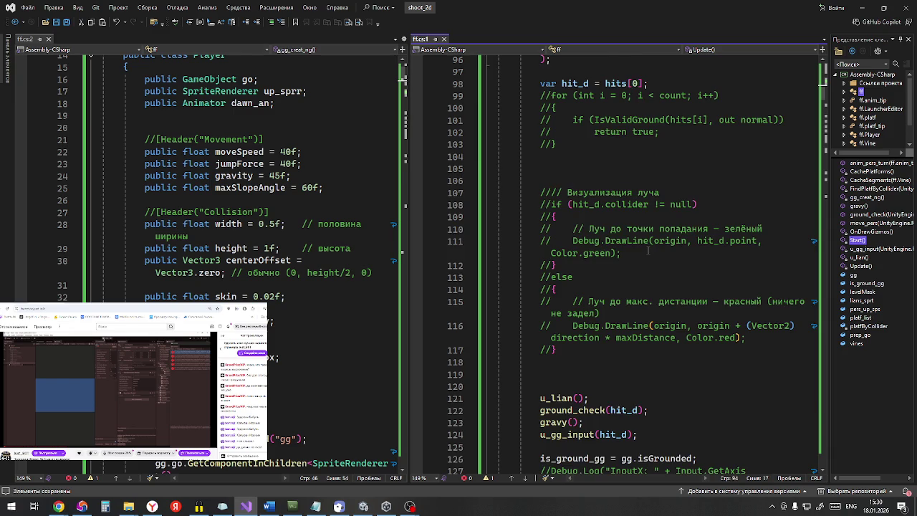
scroll(648, 250, down, 3)
scroll(647, 250, down, 5)
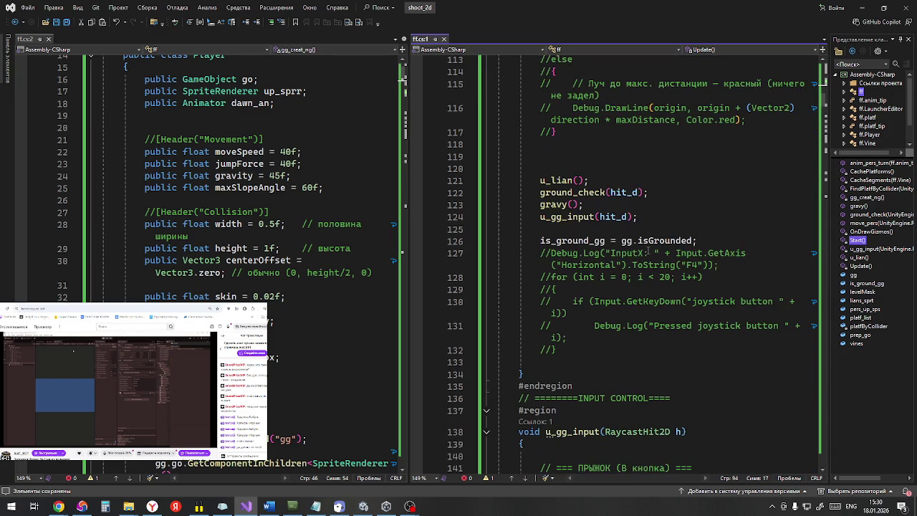
scroll(648, 252, up, 9)
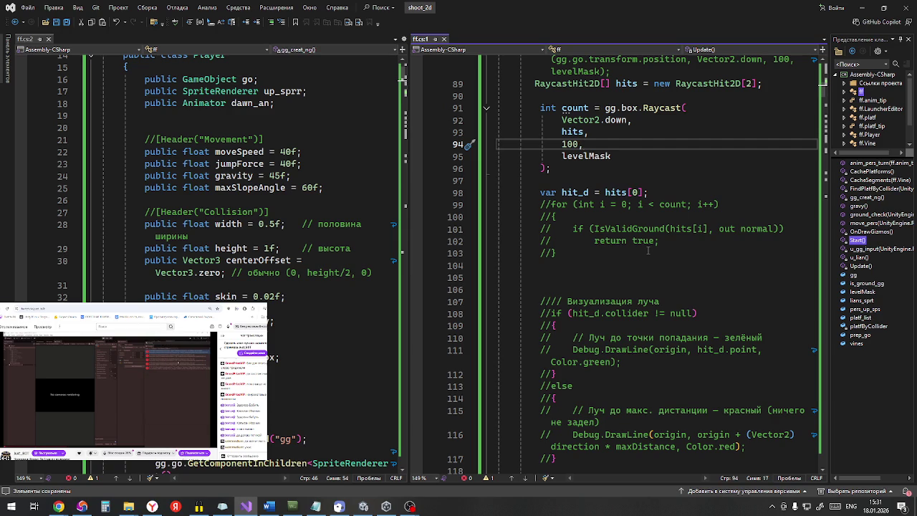
click(81, 507)
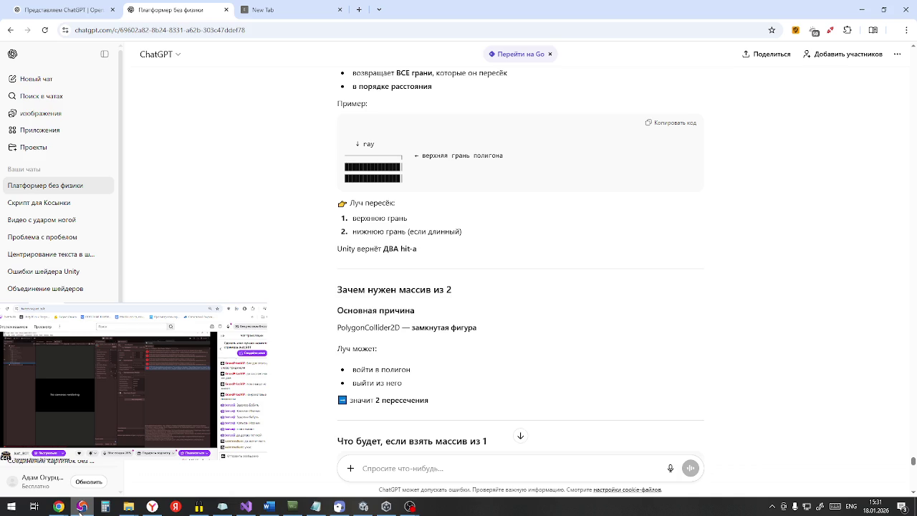
Step: Minimize the browser to return to ff.cs in Visual Studio
click(81, 508)
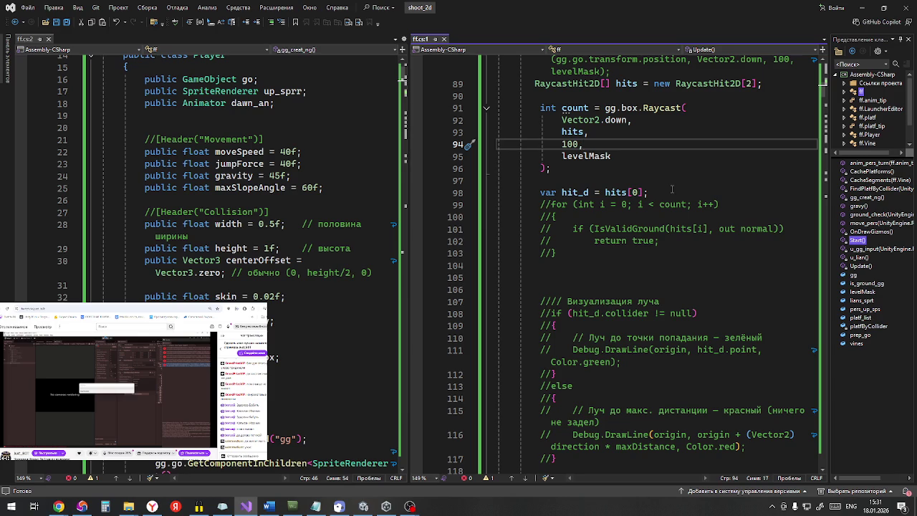
Step: Insert an if-statement template on a new line below the hit_d declaration
scroll(600, 136, up, 2)
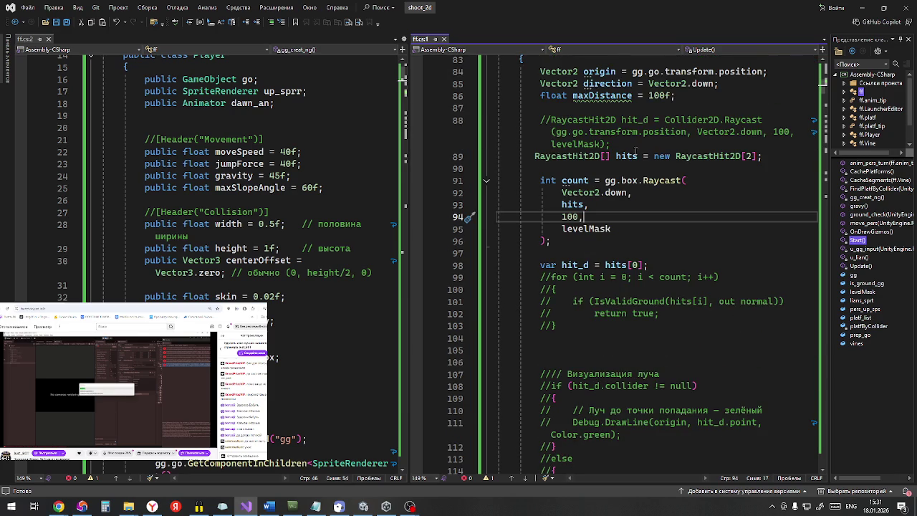
mouse_move(570, 182)
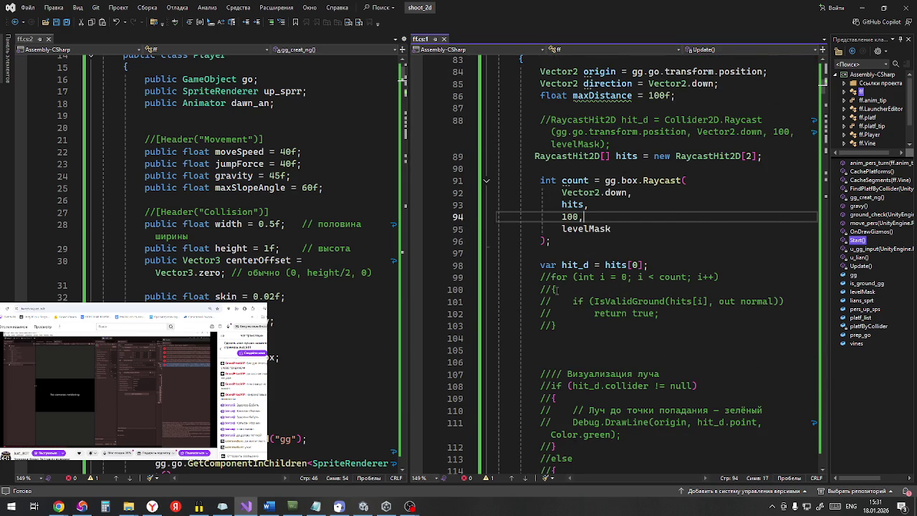
click(661, 261)
key(Return)
key(Return)
key(Return)
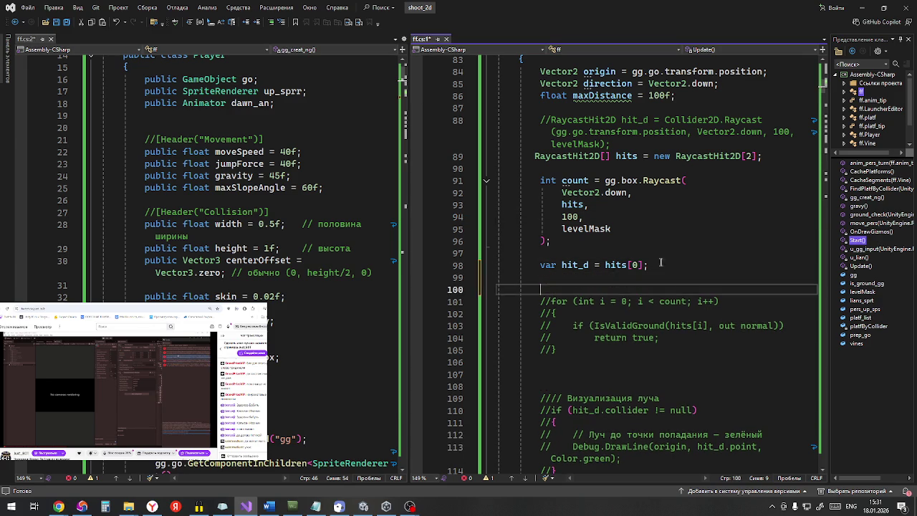
click(559, 288)
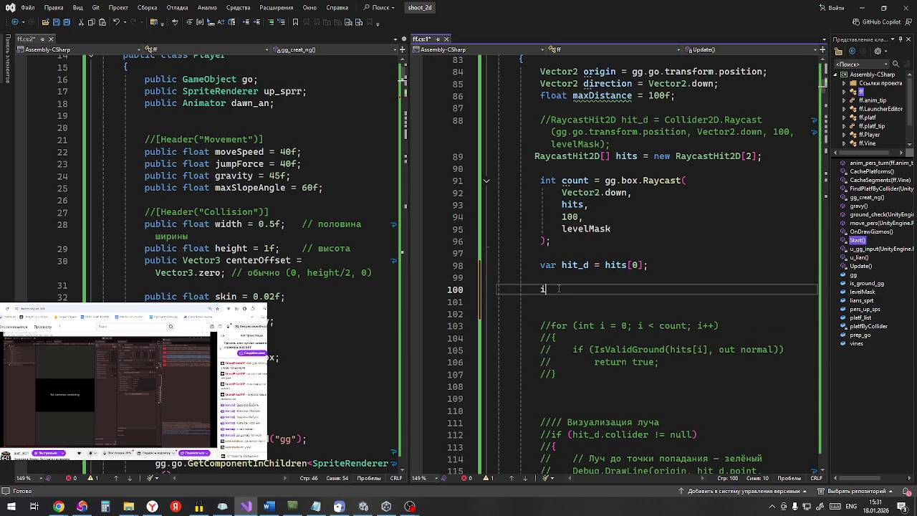
text(if)
key(Tab)
key(Tab)
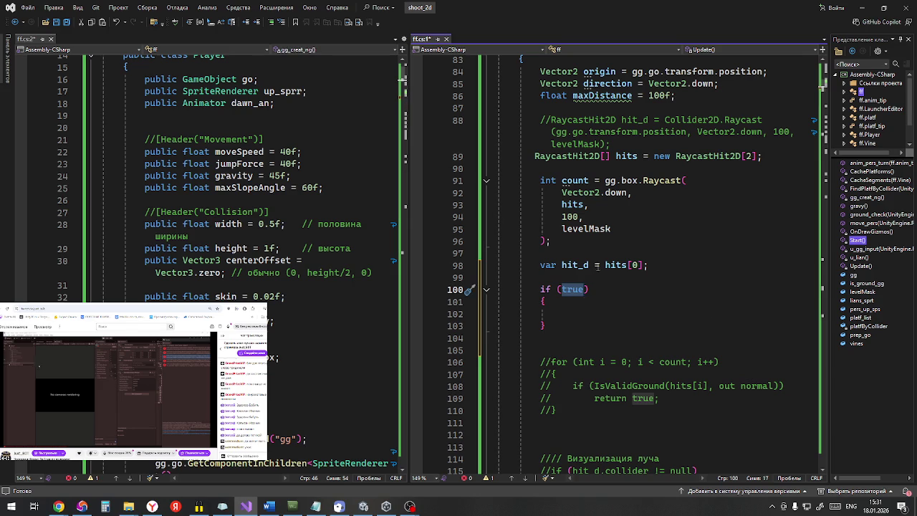
Step: Make the if condition compare hits[0].distance with hits[1].distance
drag(606, 264, 643, 265)
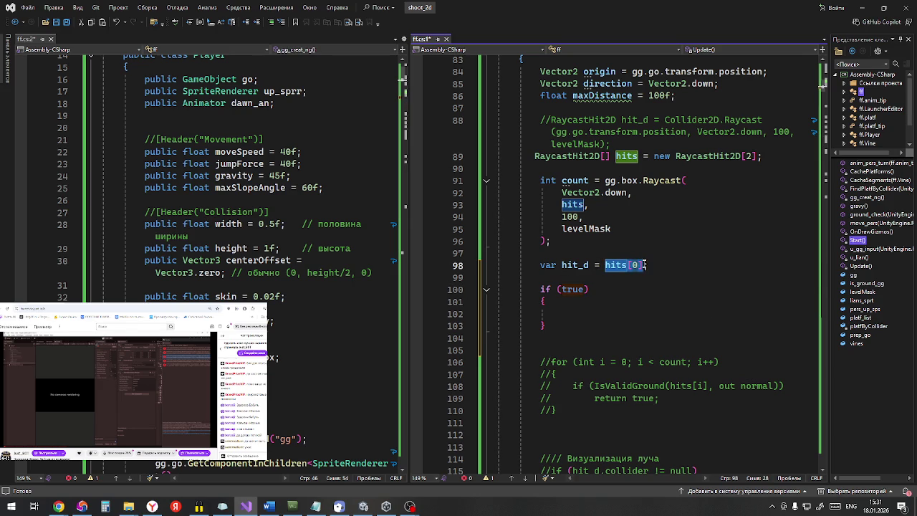
key(ctrl+c)
double_click(577, 292)
key(ctrl+v)
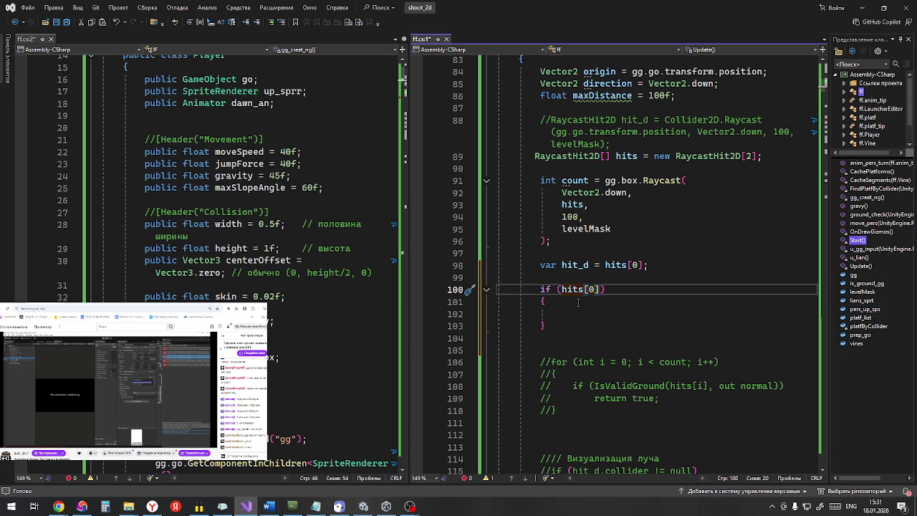
text(.)
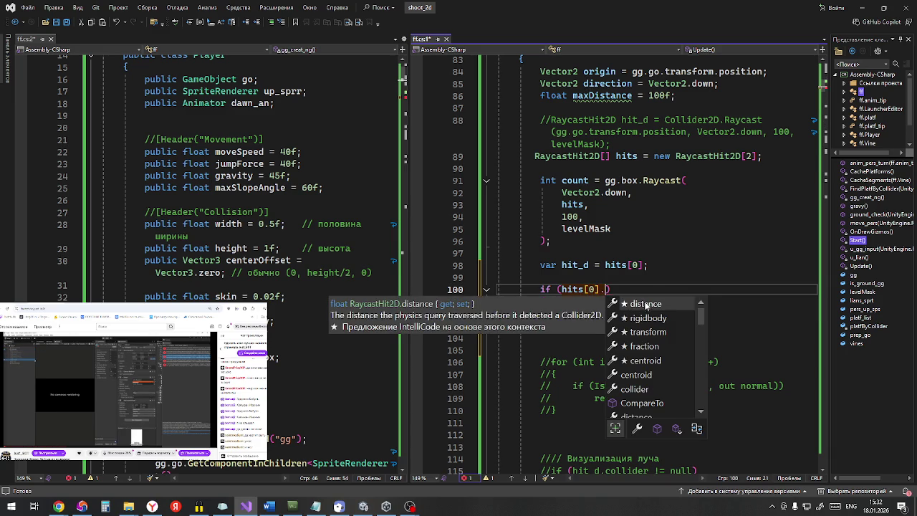
key(Tab)
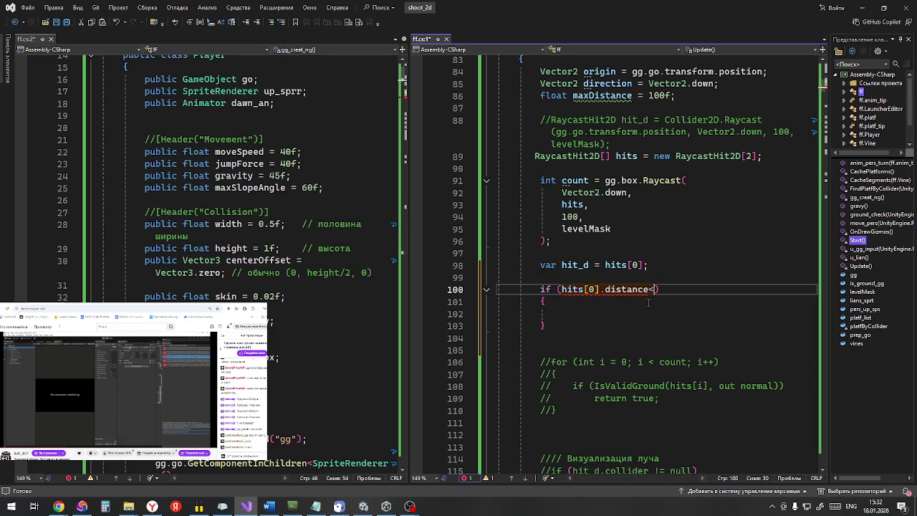
text(<)
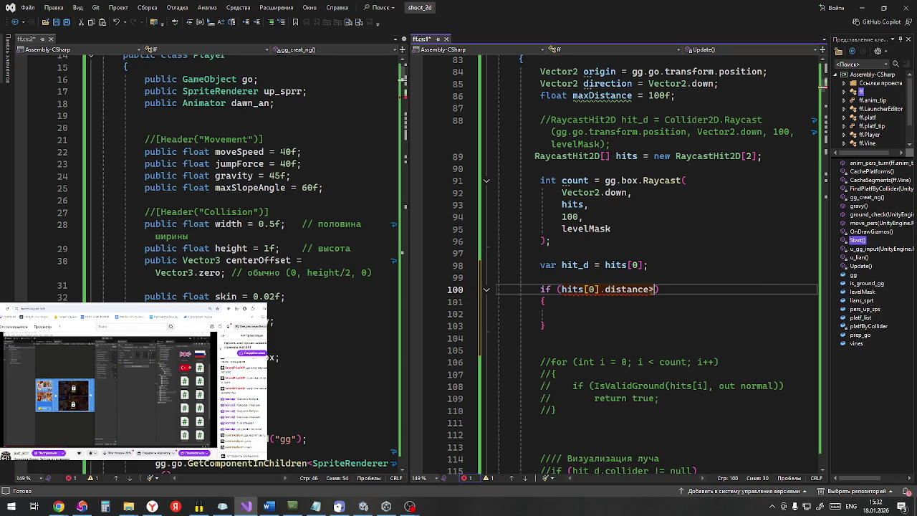
drag(655, 289, 569, 290)
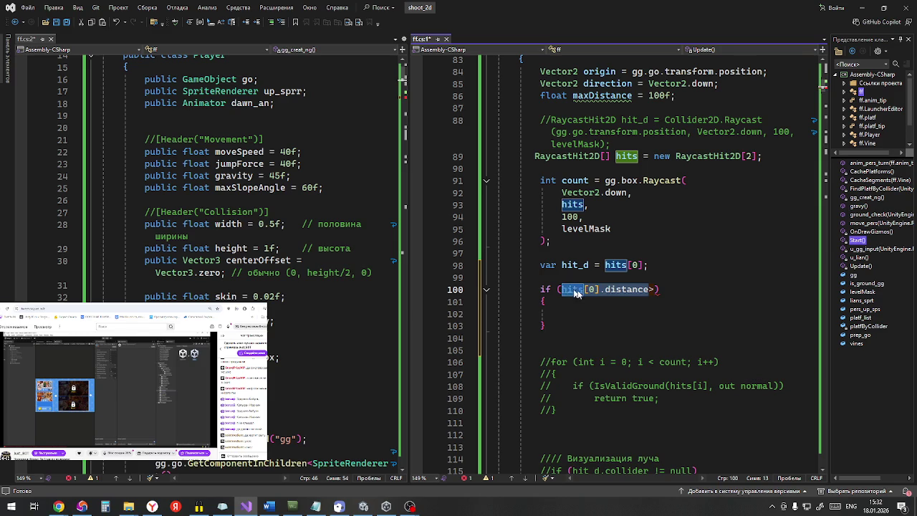
click(651, 289)
key(ctrl+v)
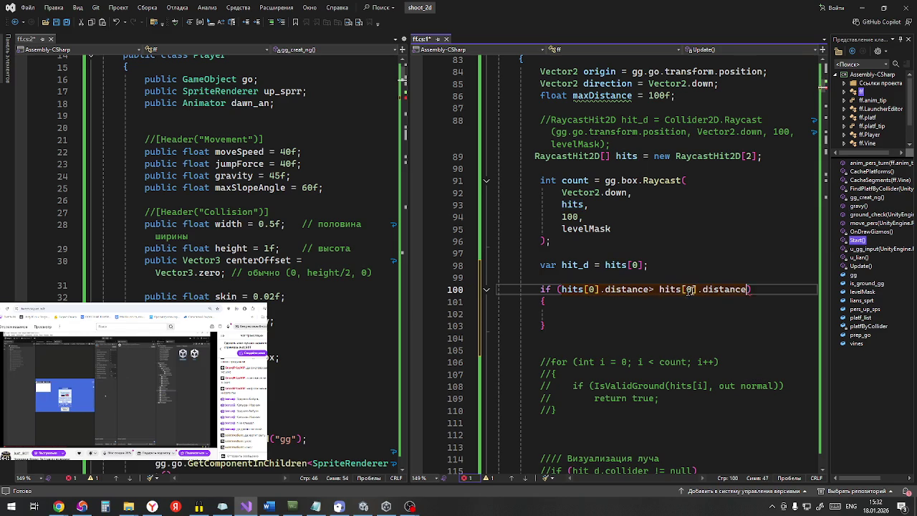
click(687, 289)
double_click(690, 290)
text(1)
Step: Put hit_d = hits[1]; inside the if block and save ff.cs
click(565, 262)
click(614, 257)
drag(562, 264, 670, 266)
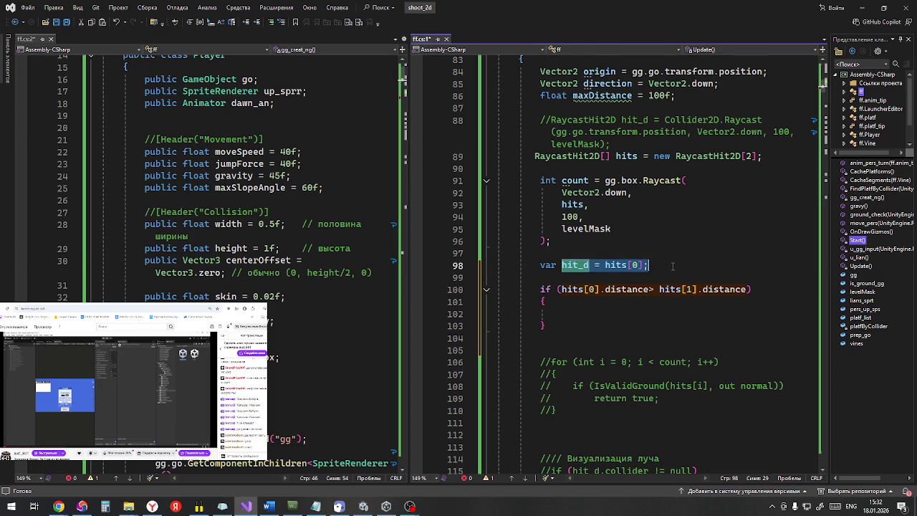
key(ctrl+c)
click(597, 313)
key(ctrl+v)
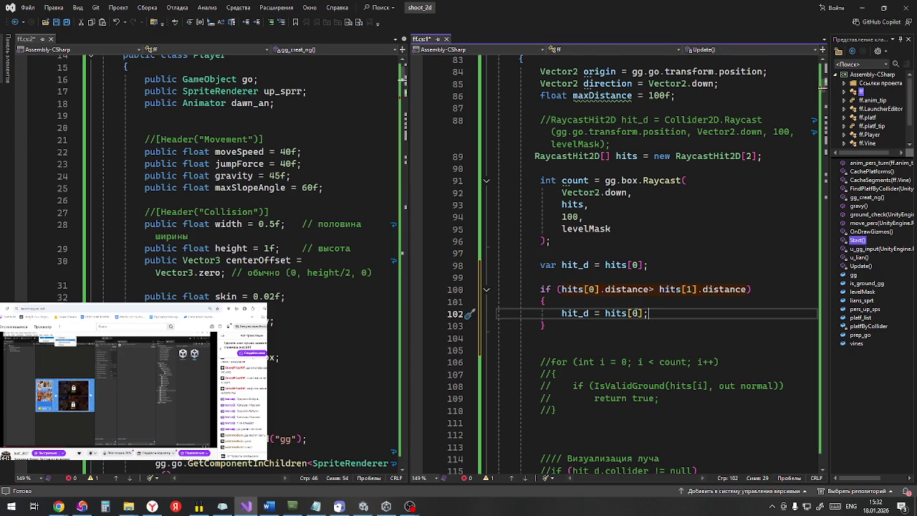
double_click(634, 313)
text(1)
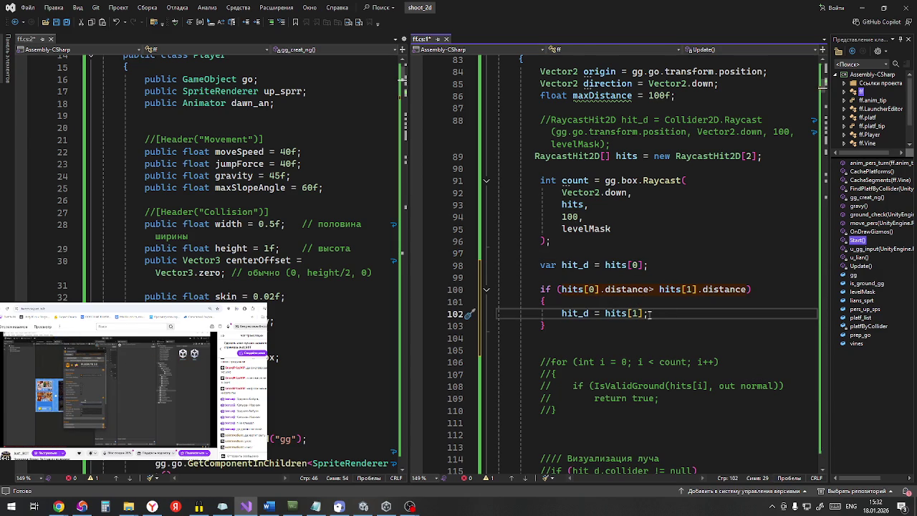
key(ctrl+s)
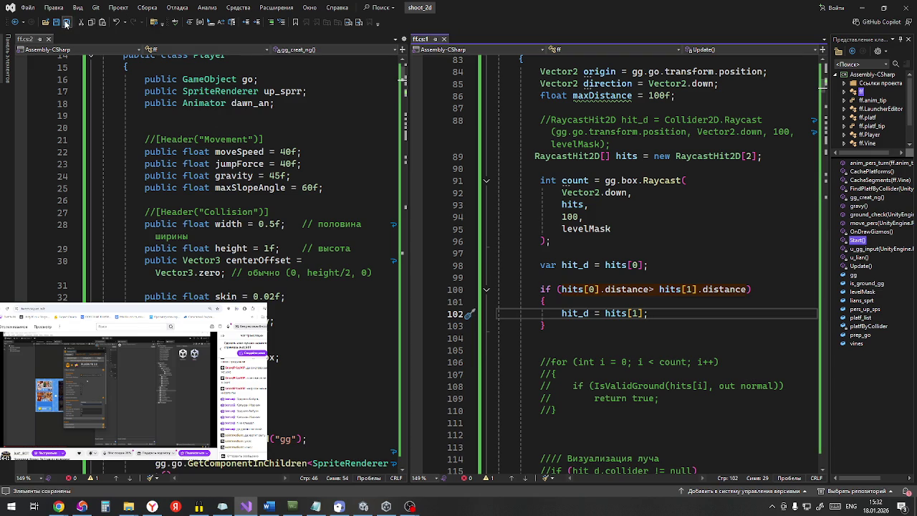
key(alt+Tab)
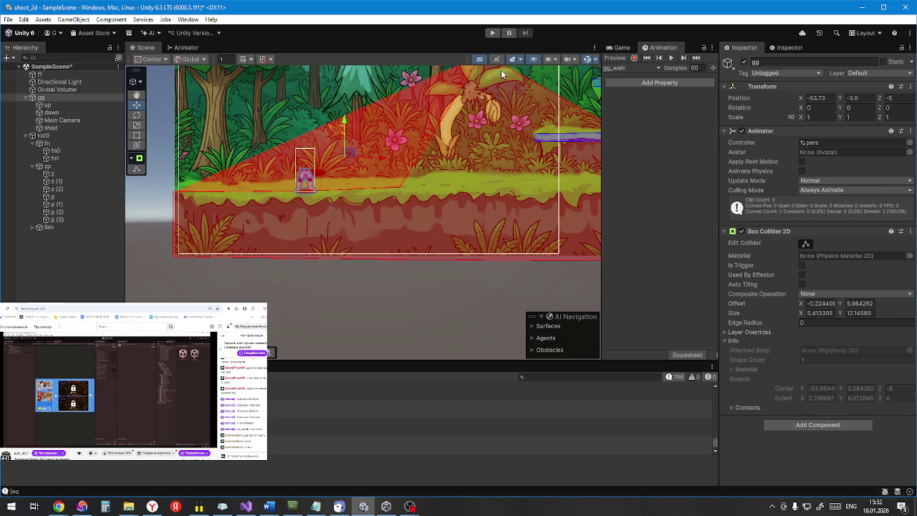
Step: Enter Play mode once ff.cs has recompiled, with gg starting at Y -7.75
click(493, 33)
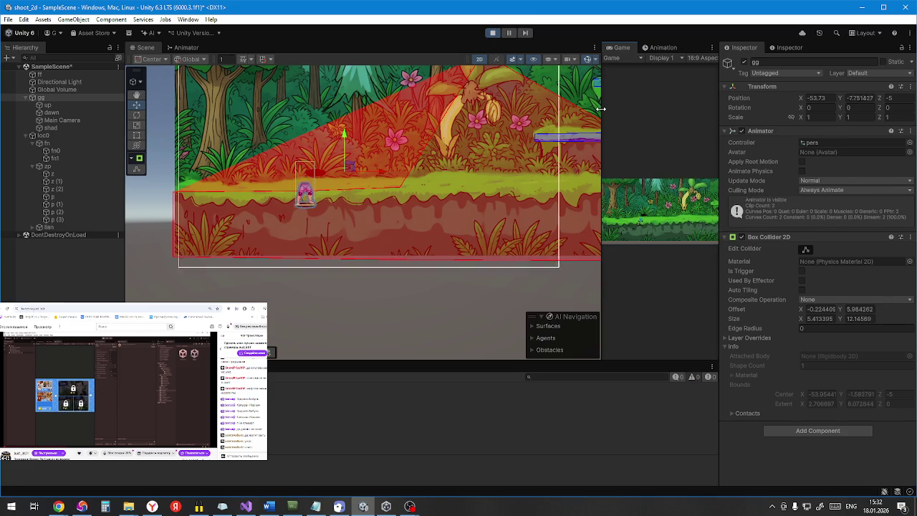
Step: Enlarge the Game view, then run the player right and left and jump onto higher platforms
drag(600, 109, 362, 151)
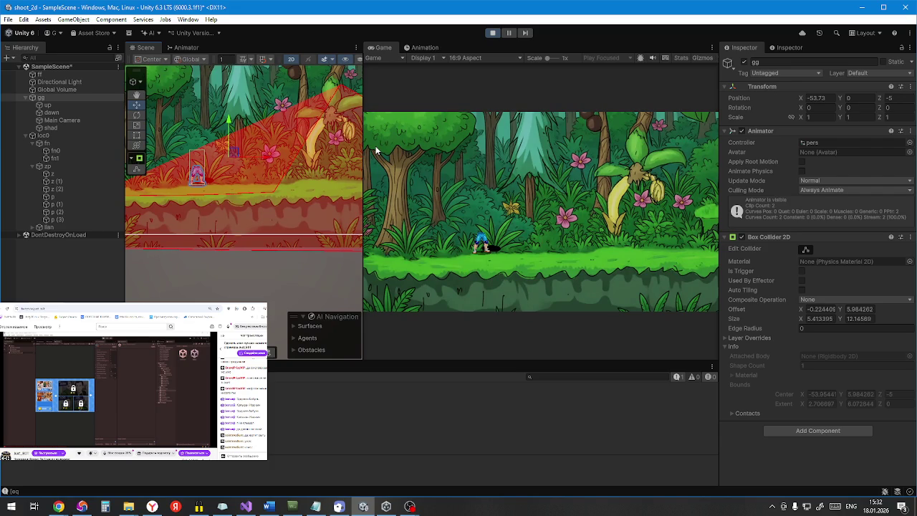
click(509, 180)
key(d)
key(a)
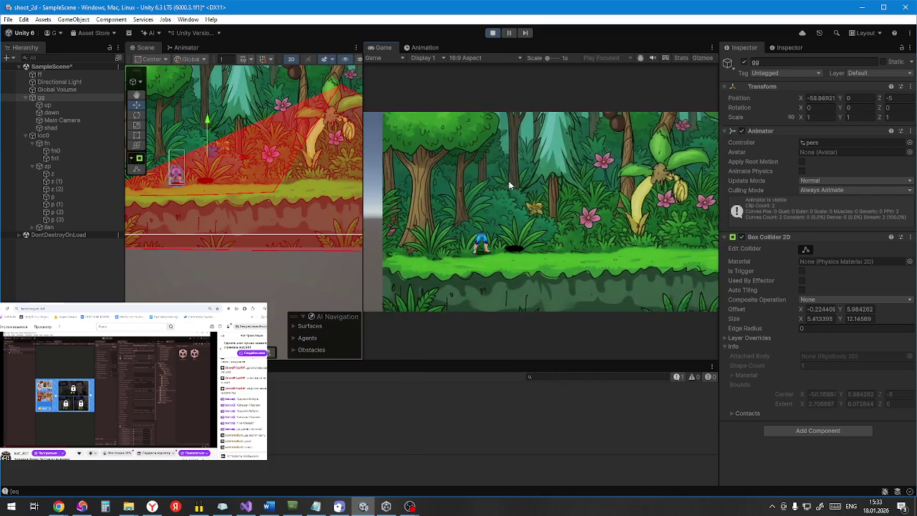
key(d)
key(d)
key(space)
key(d)
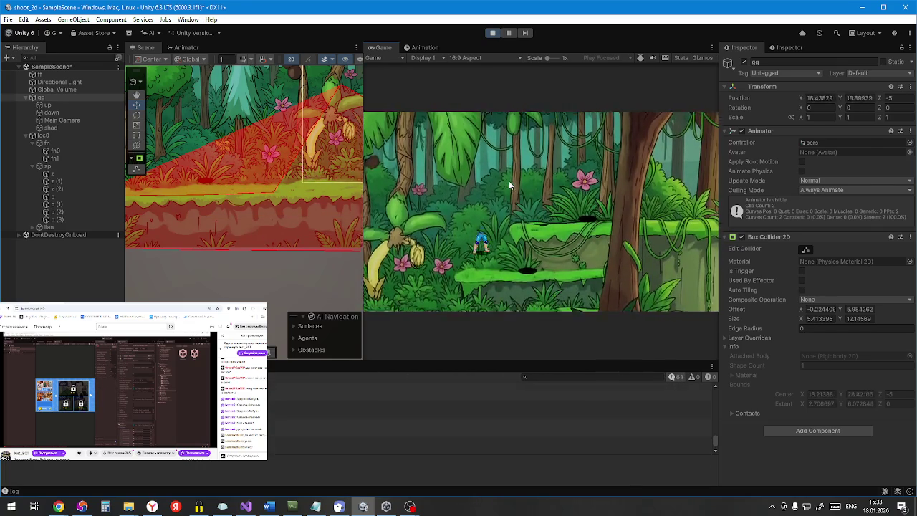
key(a)
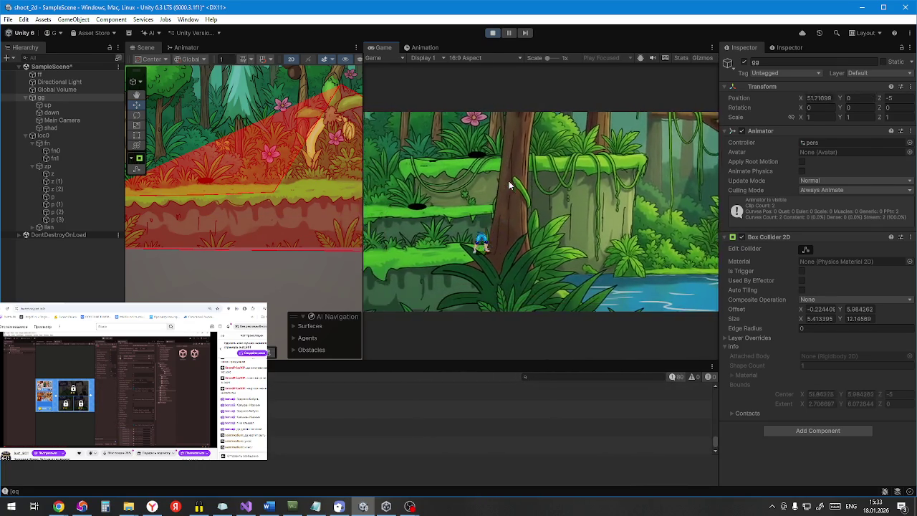
key(a)
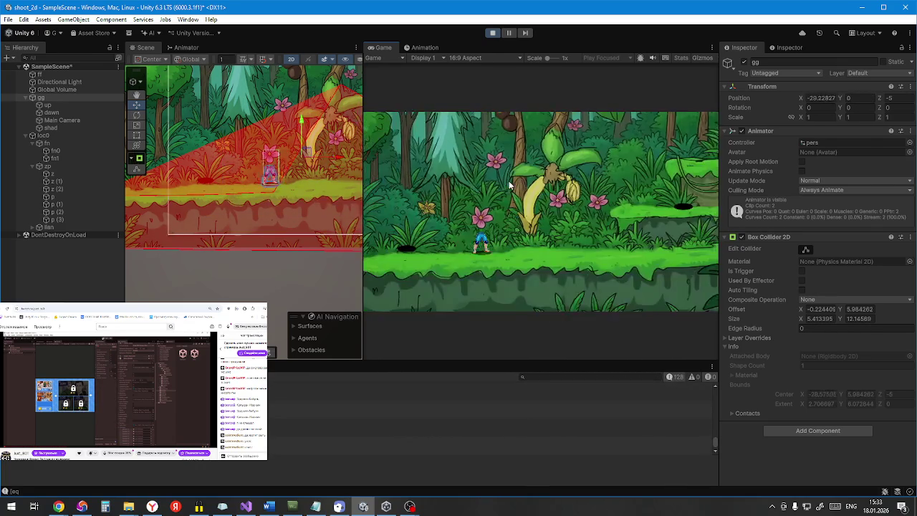
Step: Keep running and jumping the player across the platforms, then stop Play mode and return to the script
key(d)
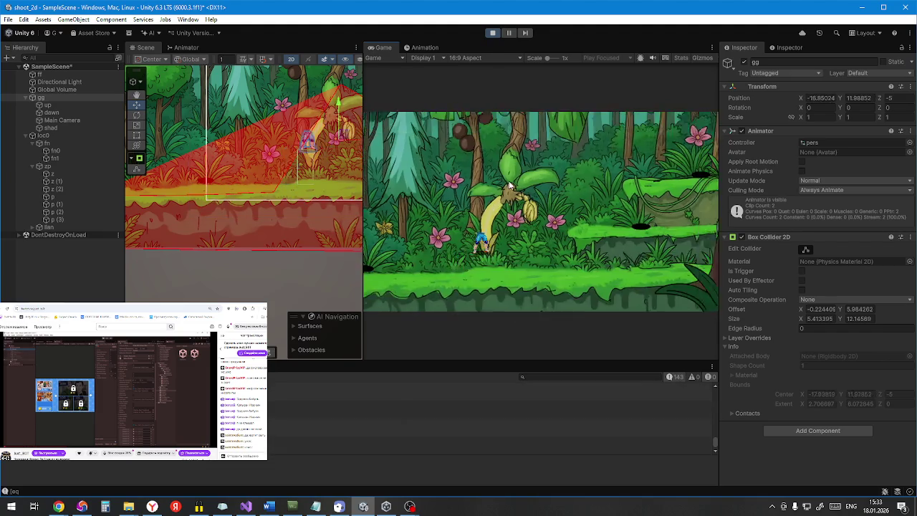
key(a)
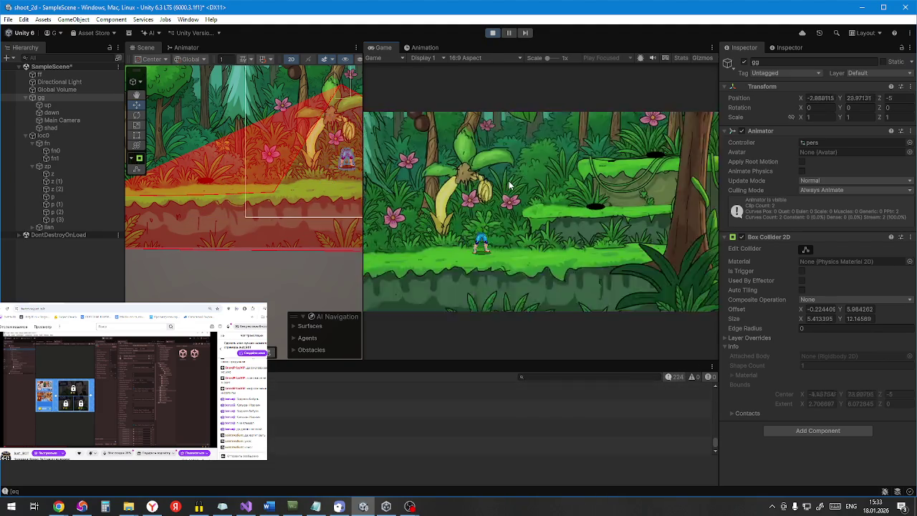
key(d)
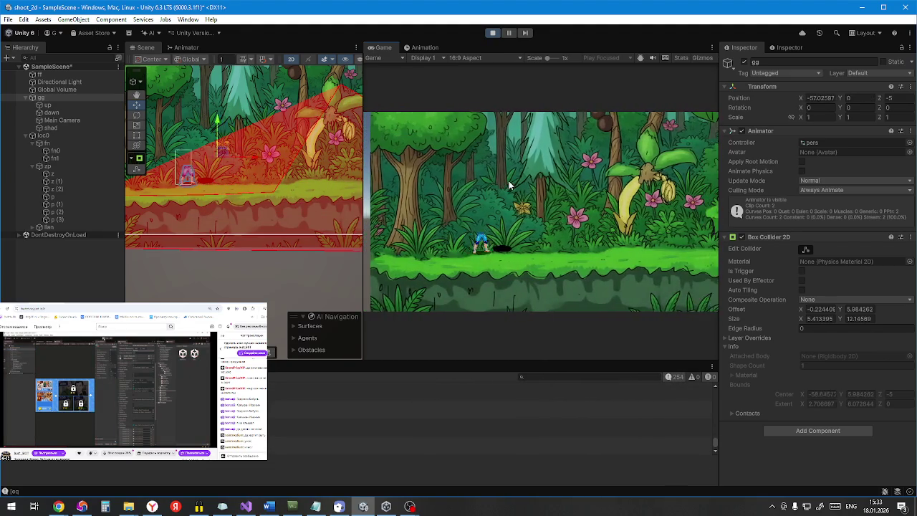
key(a)
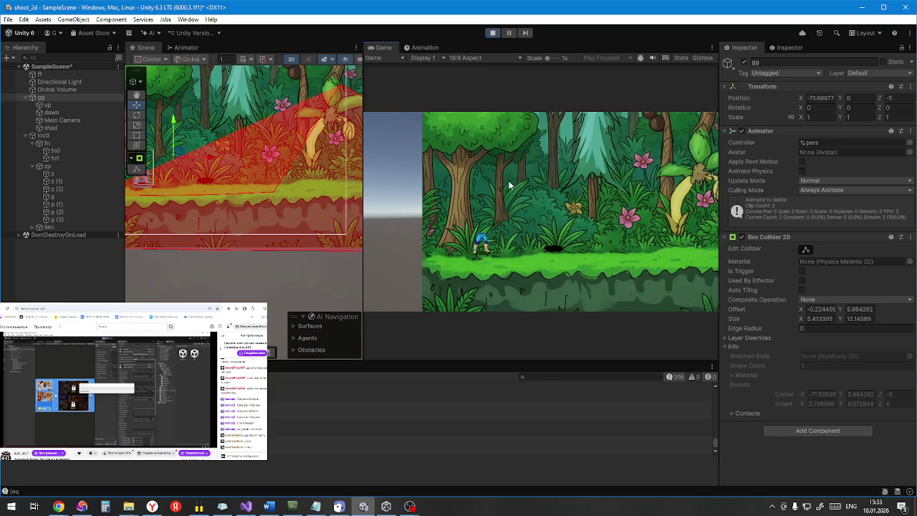
key(d)
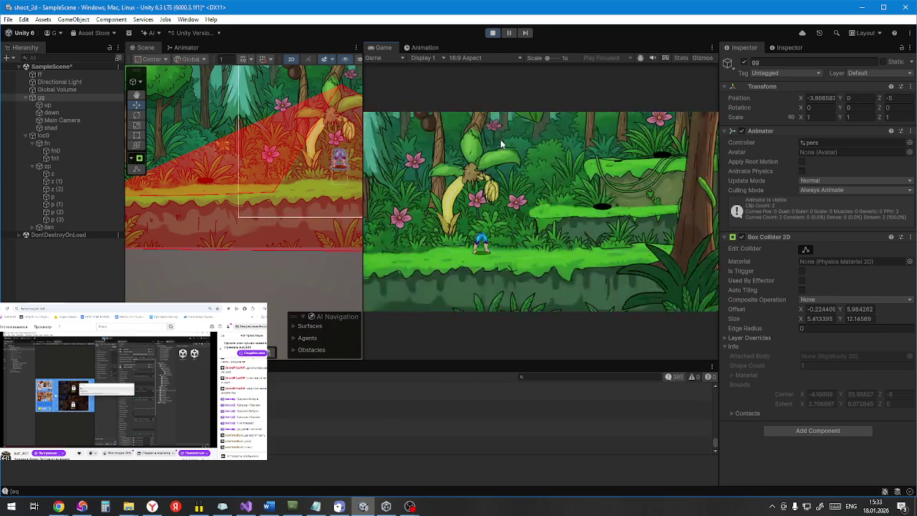
key(d)
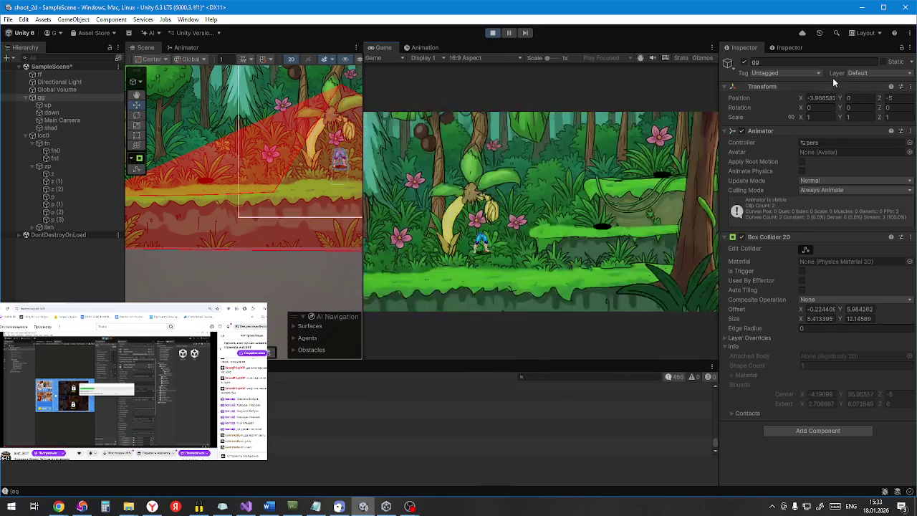
key(a)
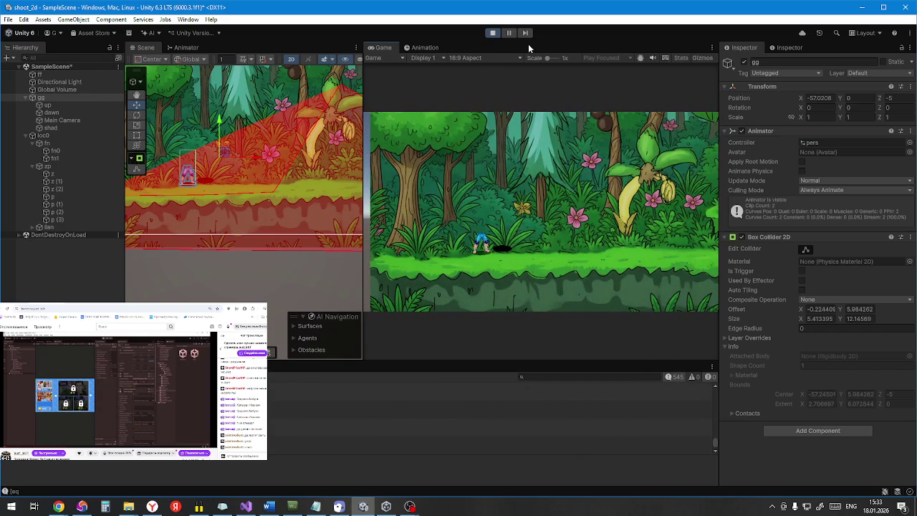
key(d)
key(d)
key(a)
click(492, 33)
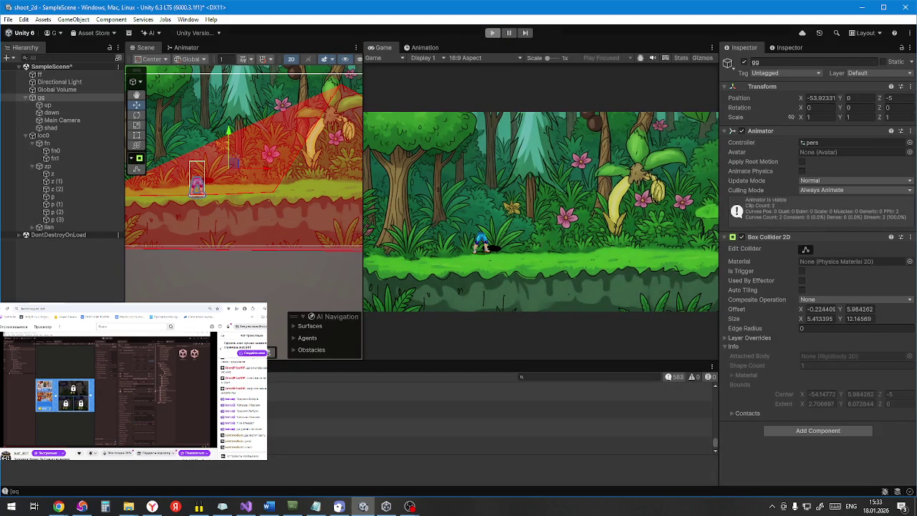
key(alt+Tab)
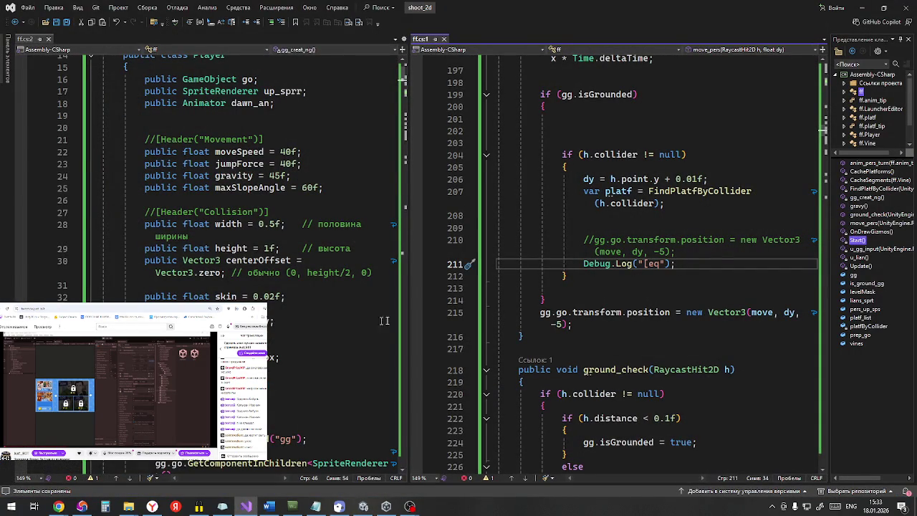
Step: Comment out the [eq] Debug.Log on line 211 in move_pers's grounded branch
click(574, 263)
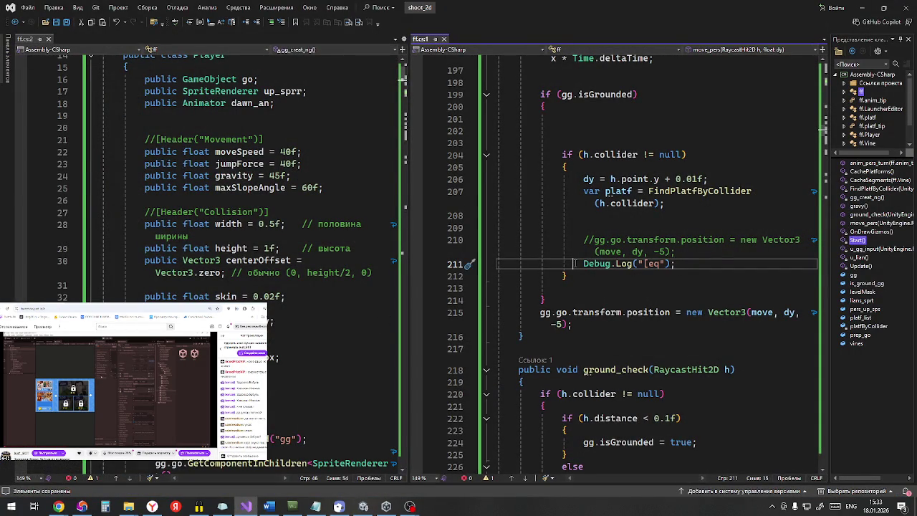
click(273, 23)
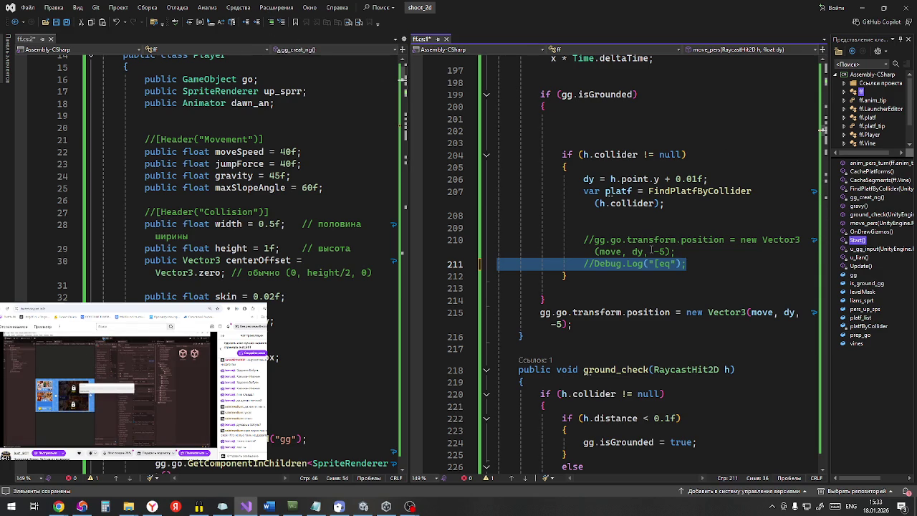
scroll(651, 250, up, 3)
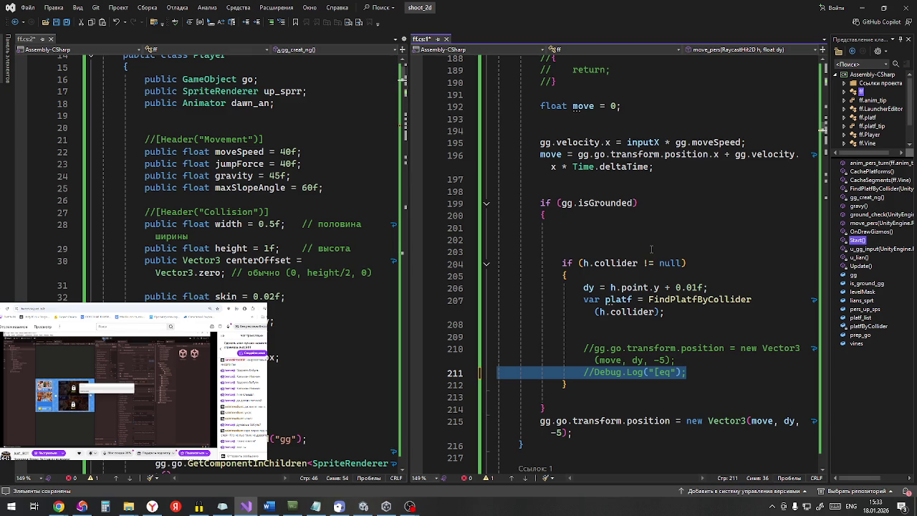
scroll(651, 250, up, 3)
scroll(651, 250, down, 4)
Step: Check move_pers's CodeLens references and jump to its call on line 168
click(788, 385)
click(795, 385)
scroll(705, 301, up, 8)
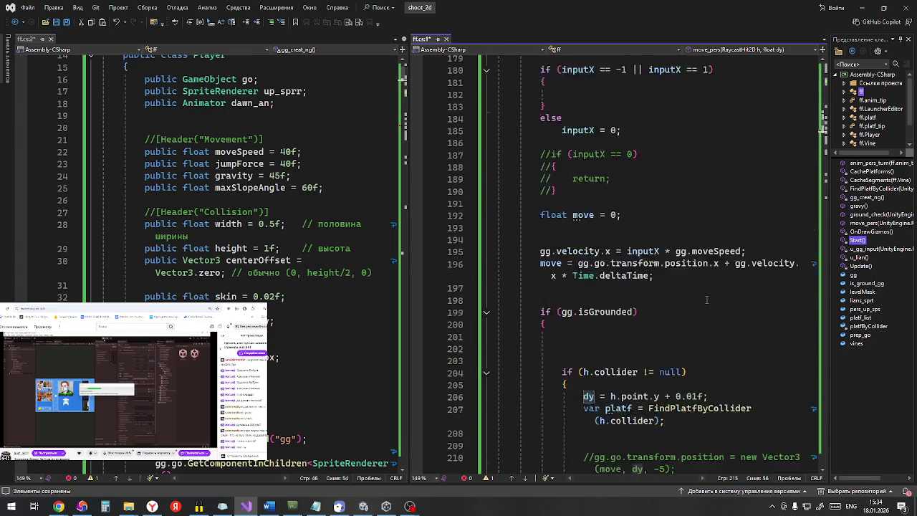
scroll(705, 301, up, 2)
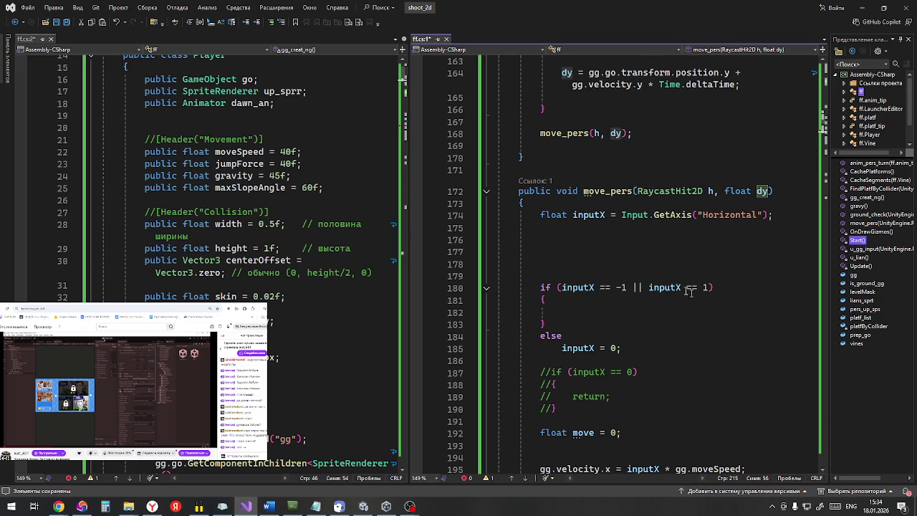
click(535, 182)
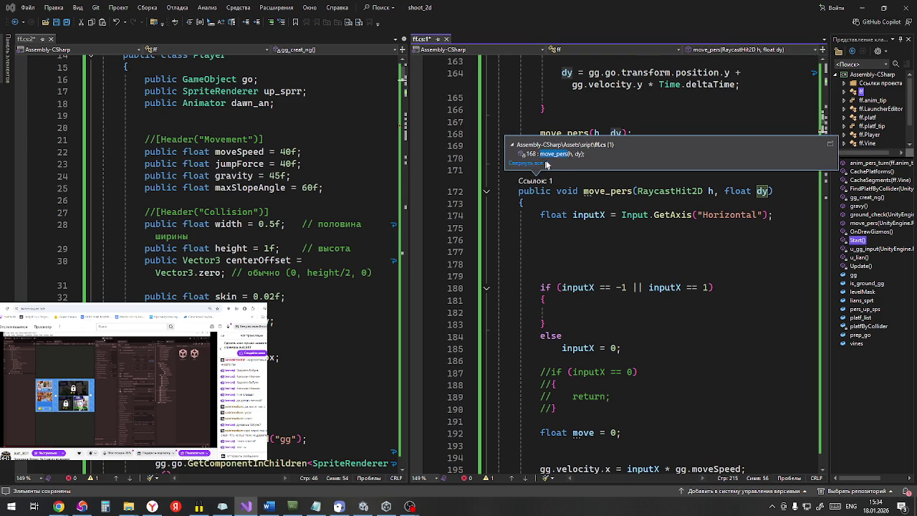
click(551, 154)
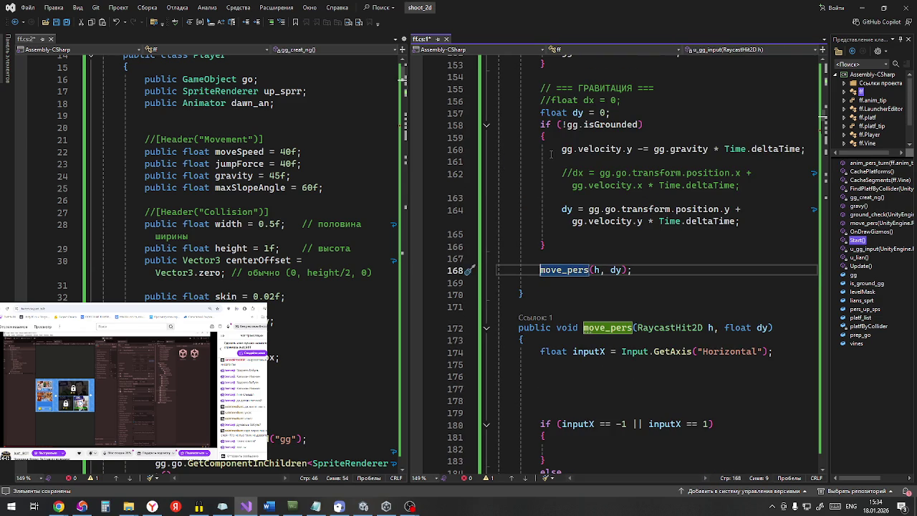
scroll(643, 197, up, 2)
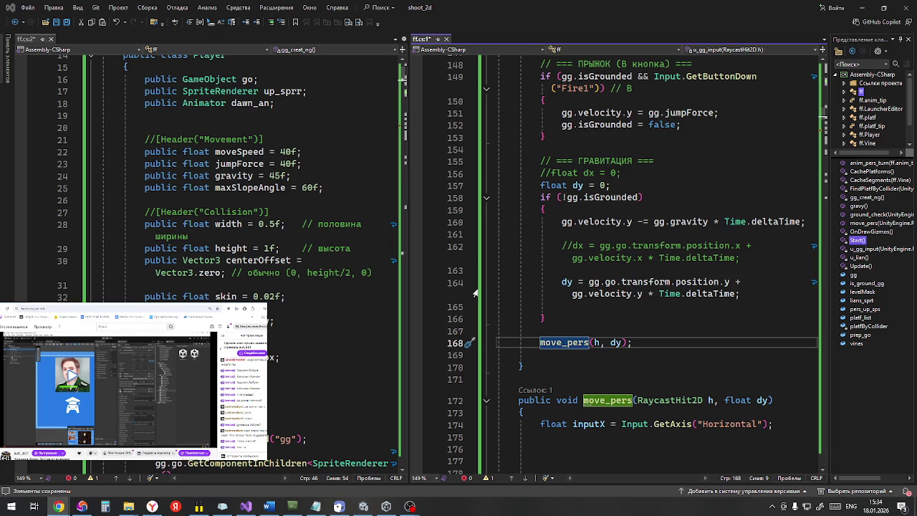
scroll(475, 293, up, 2)
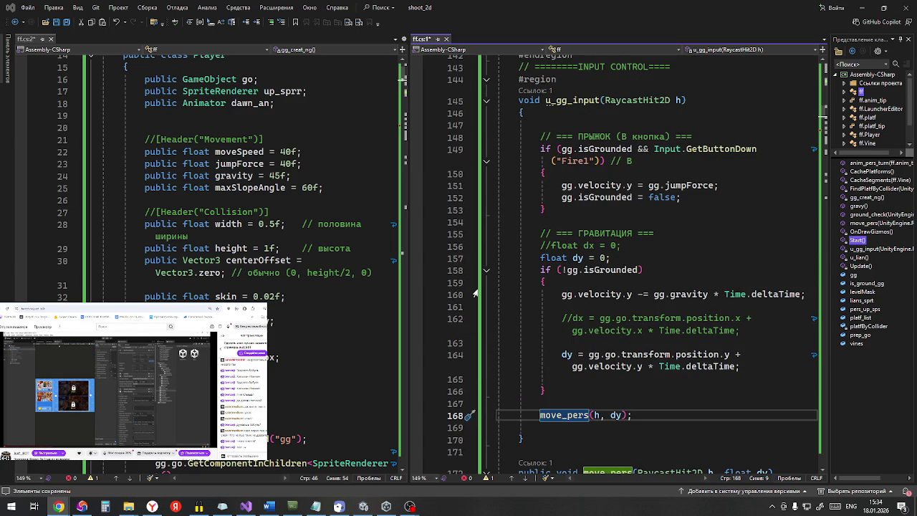
scroll(475, 293, up, 6)
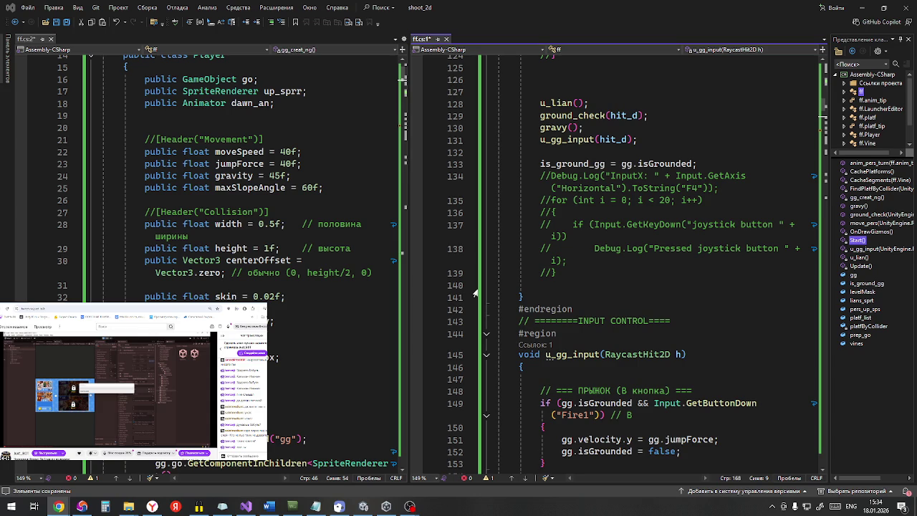
scroll(475, 293, up, 2)
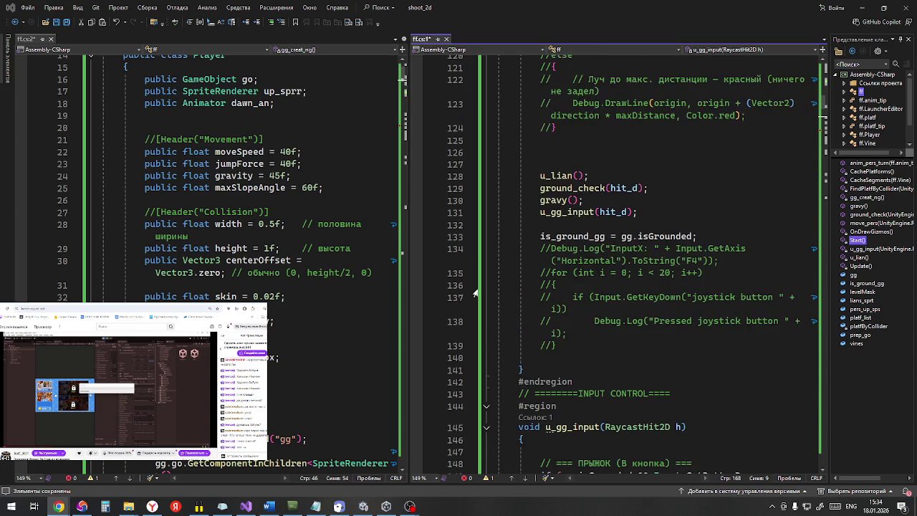
scroll(475, 293, down, 13)
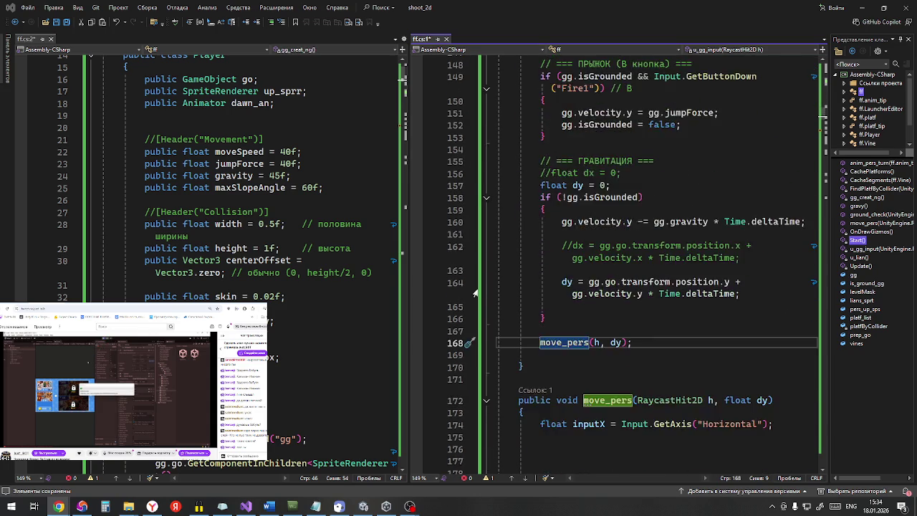
scroll(475, 293, down, 19)
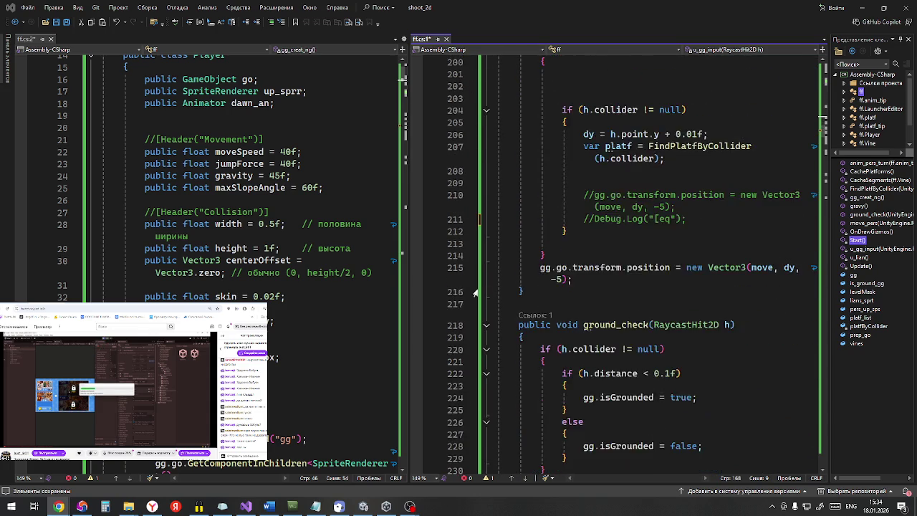
scroll(471, 304, down, 10)
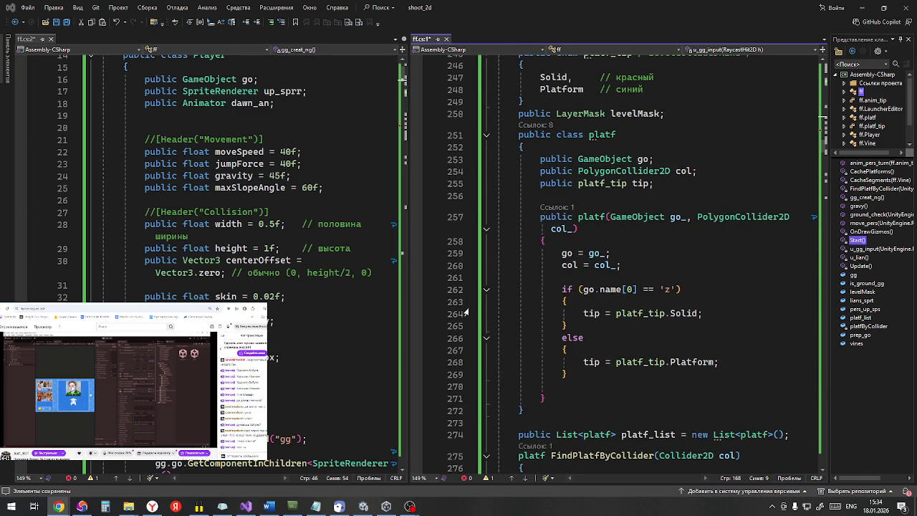
scroll(464, 312, down, 3)
scroll(460, 311, up, 8)
scroll(460, 311, up, 20)
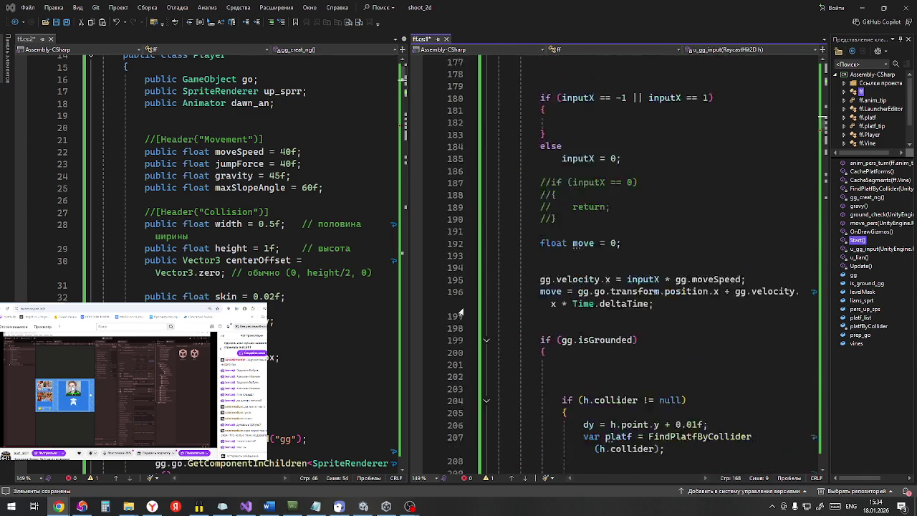
scroll(460, 311, up, 15)
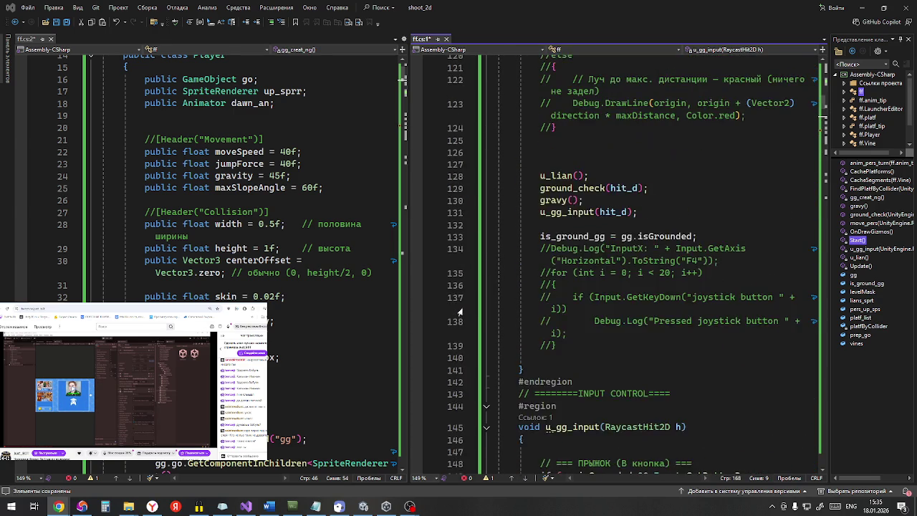
scroll(458, 311, up, 4)
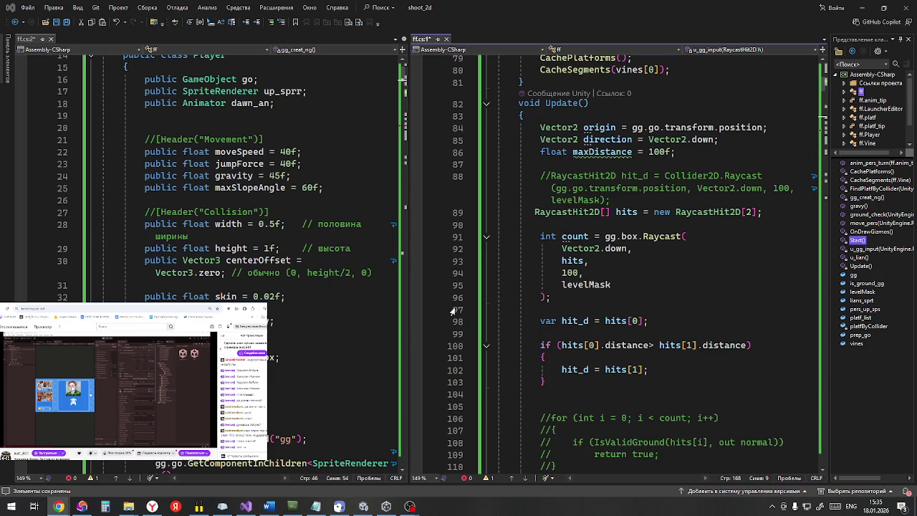
scroll(452, 311, up, 1)
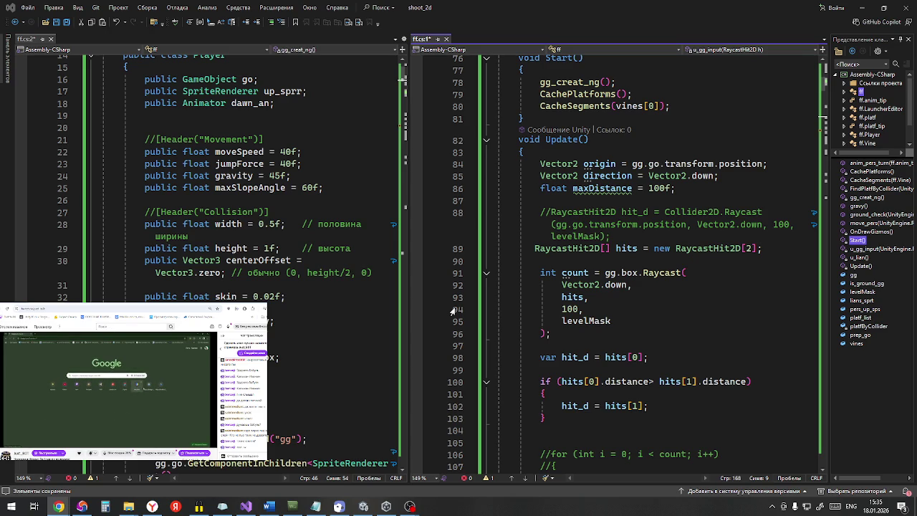
scroll(452, 310, down, 2)
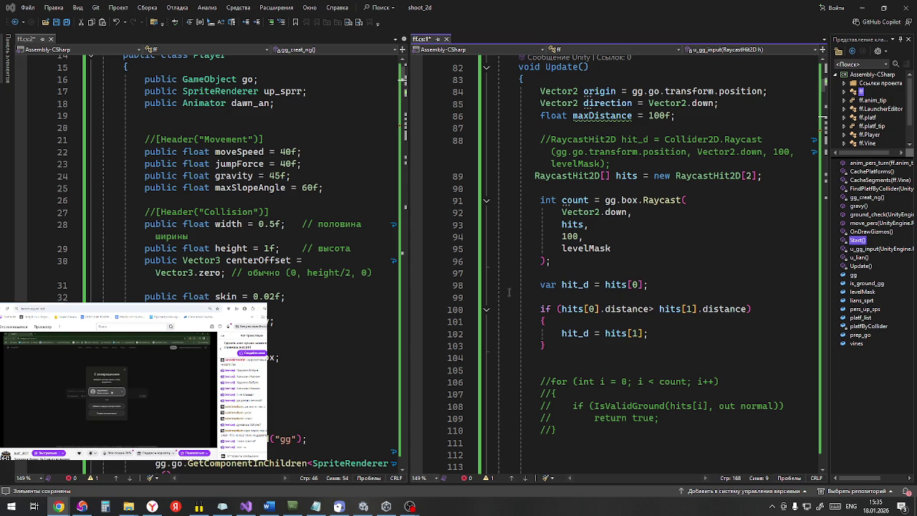
click(86, 507)
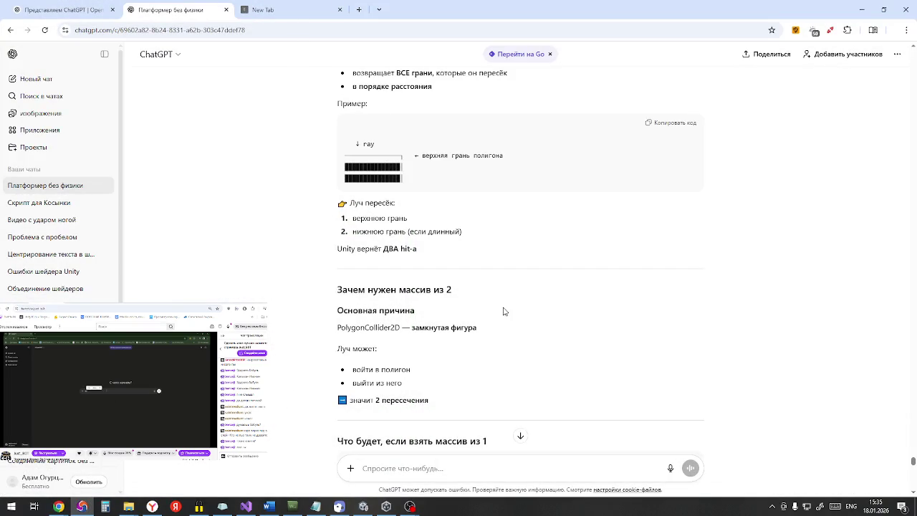
Step: Highlight ChatGPT's points about isGrounded glitches and falling through the ground
scroll(492, 325, down, 1)
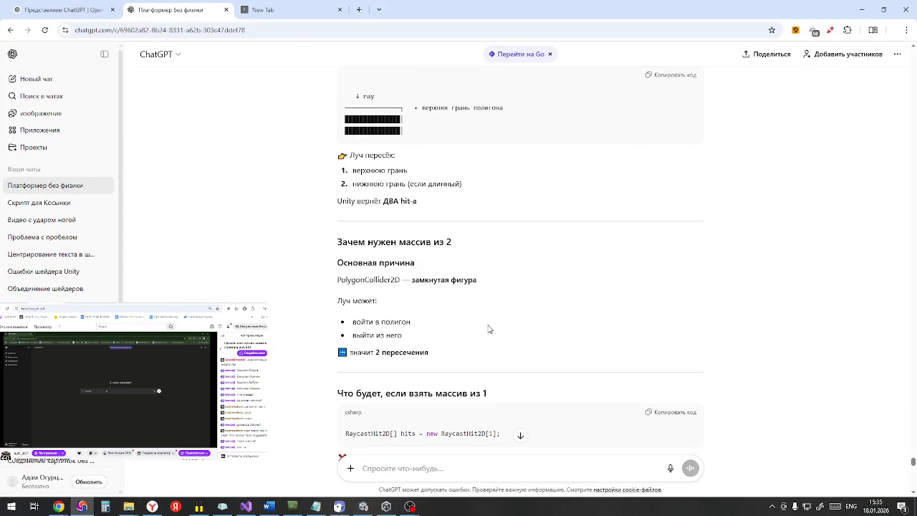
scroll(490, 329, down, 1)
scroll(490, 328, down, 2)
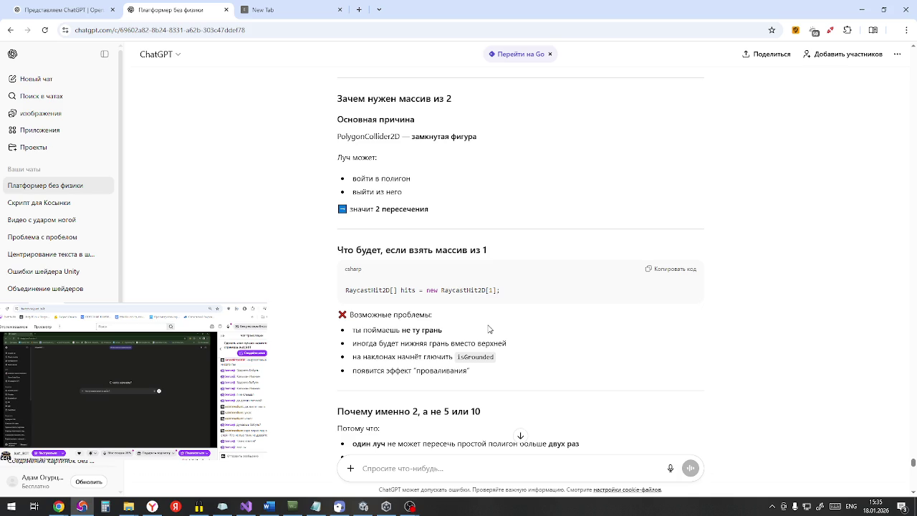
scroll(490, 329, down, 1)
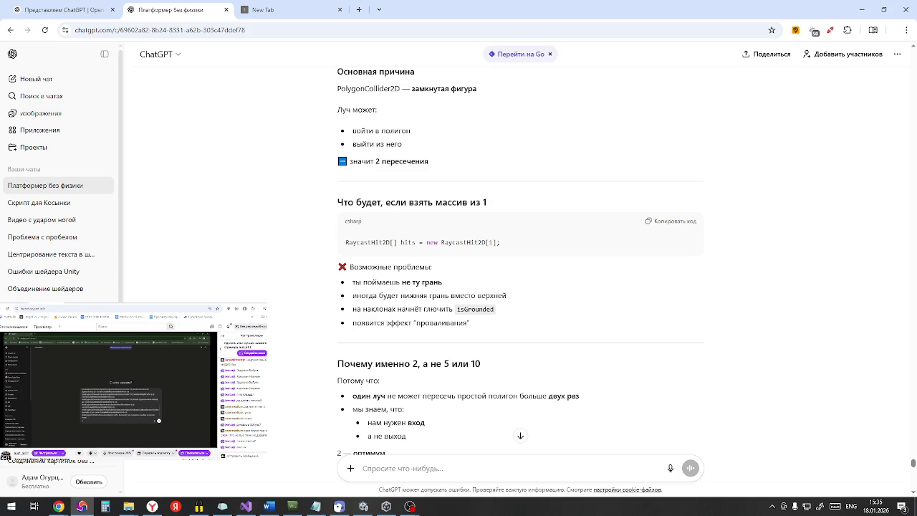
mouse_move(396, 309)
mouse_down()
mouse_move(508, 317)
mouse_move(473, 322)
mouse_up()
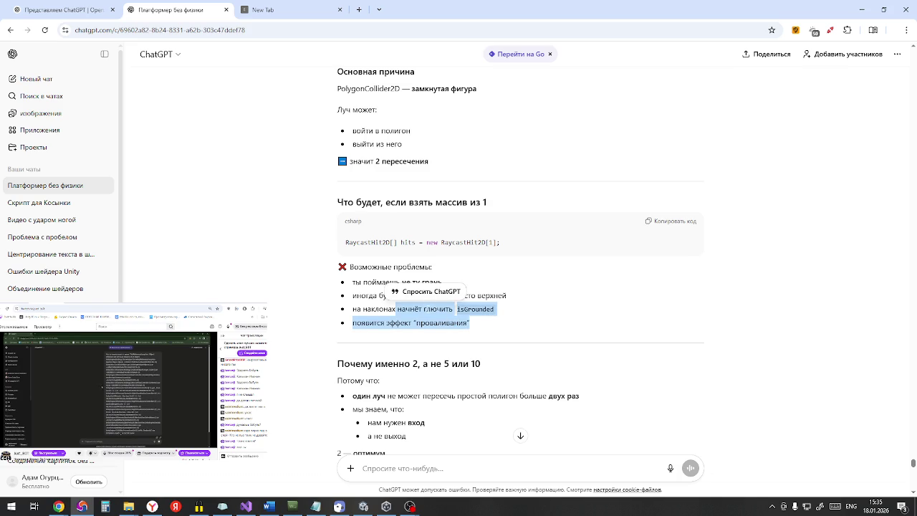
scroll(473, 328, down, 2)
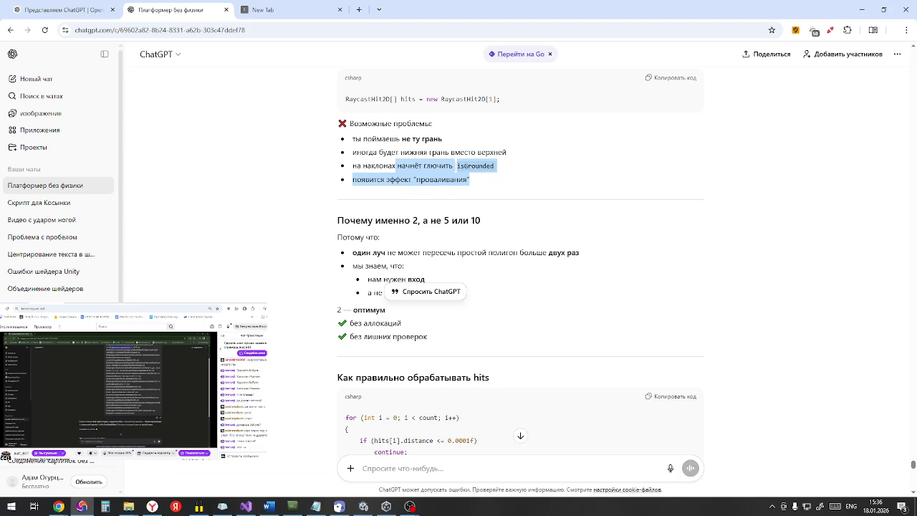
scroll(496, 261, down, 2)
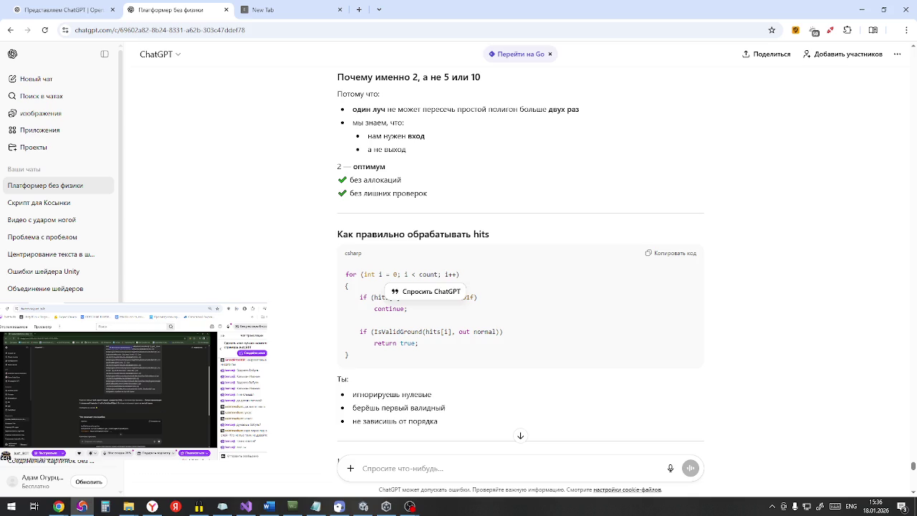
Step: Select the recommended hits-handling loop and its explanation, then minimize Chrome
click(373, 309)
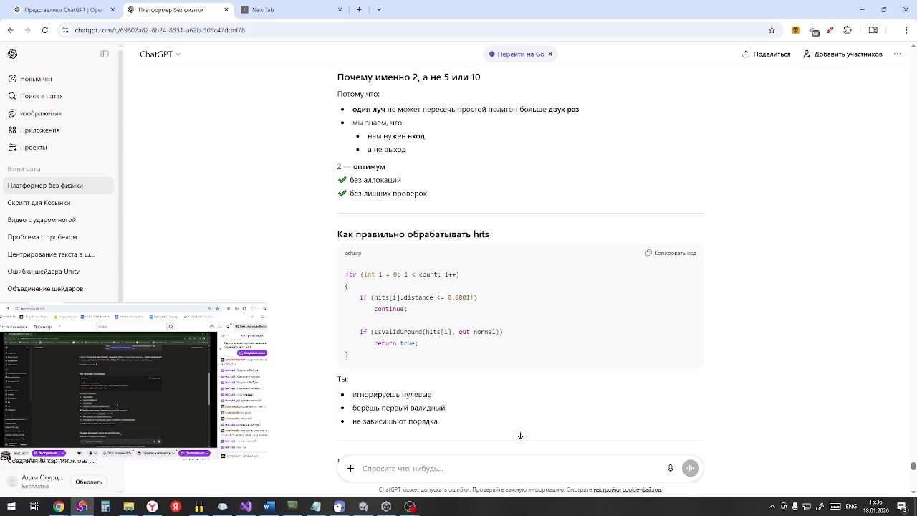
mouse_move(461, 332)
mouse_down()
mouse_move(562, 340)
mouse_move(820, 304)
mouse_move(674, 285)
mouse_up()
drag(459, 294, 438, 422)
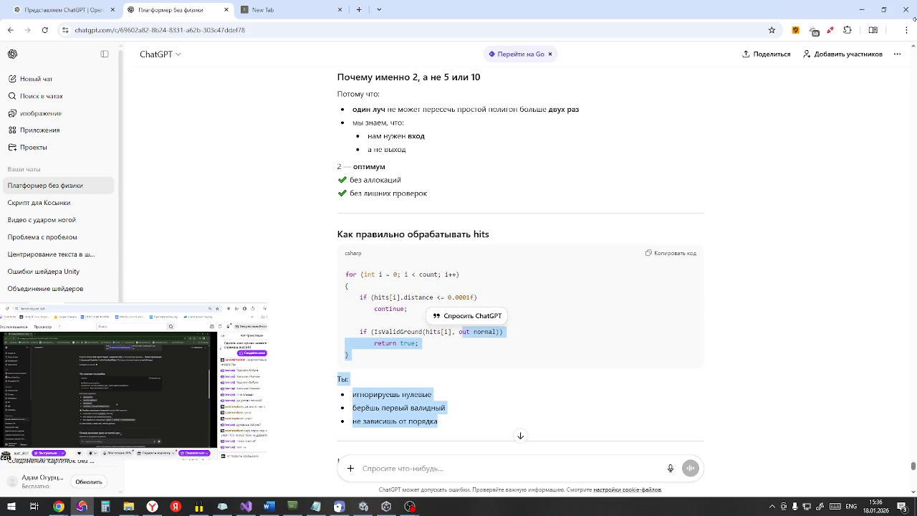
click(862, 9)
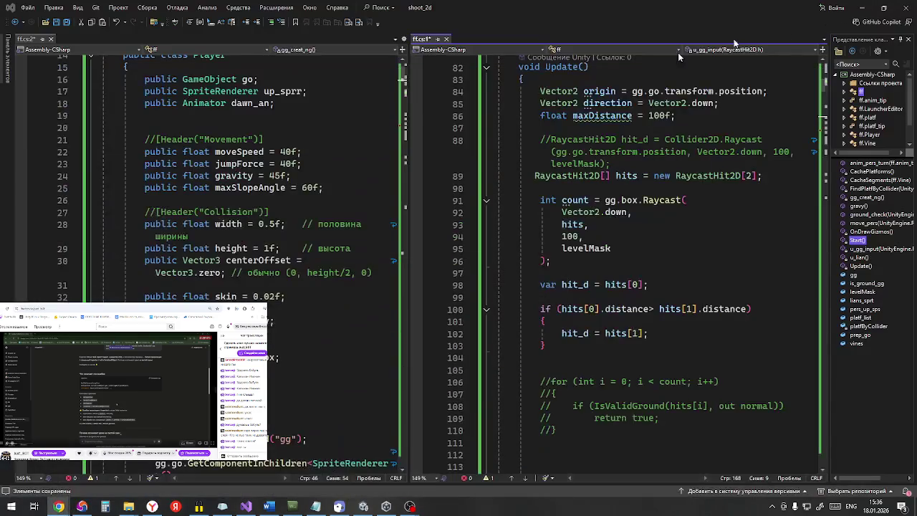
Step: Select all ff.cs code via Правка > Выделить все, minimize Visual Studio, and restore ChatGPT
scroll(590, 206, up, 15)
scroll(590, 206, up, 2)
scroll(573, 208, down, 8)
scroll(566, 209, up, 8)
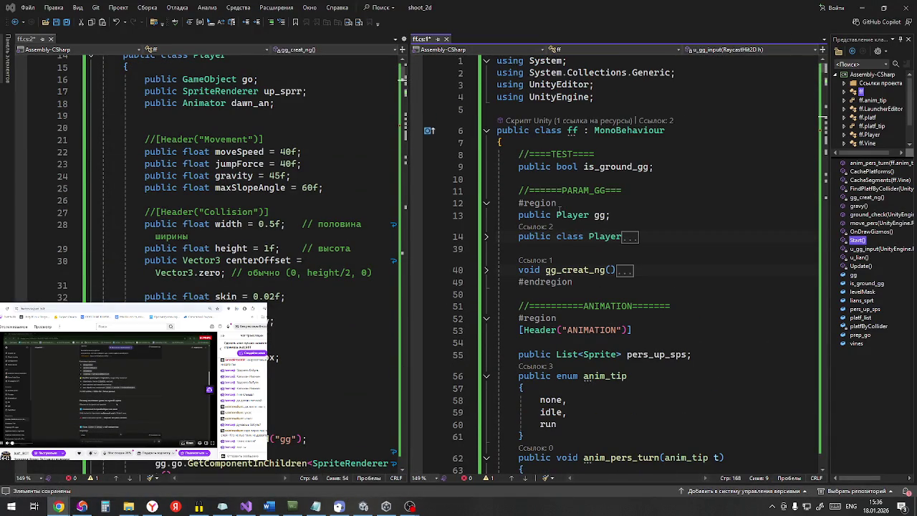
click(58, 9)
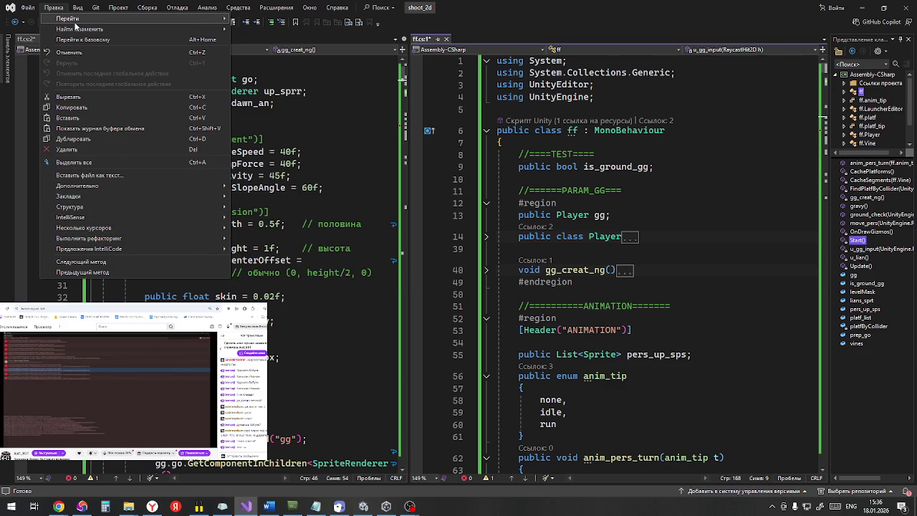
mouse_move(76, 19)
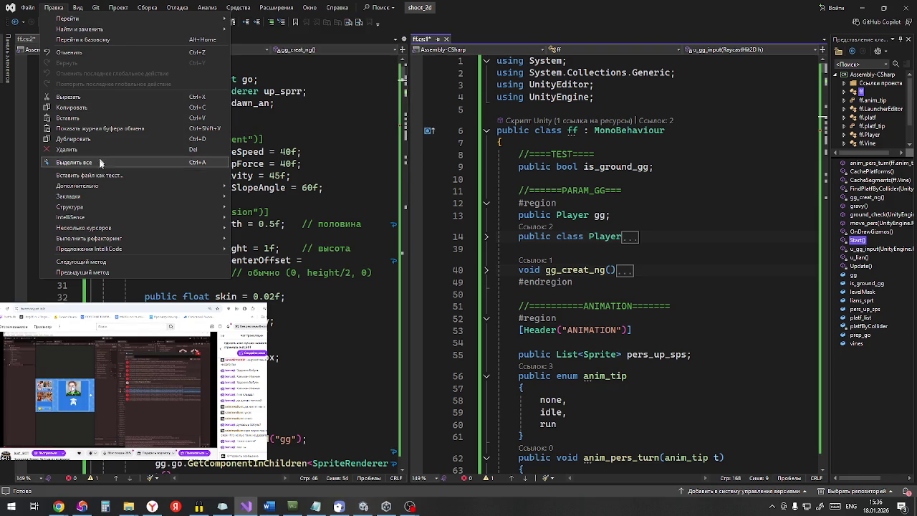
click(101, 162)
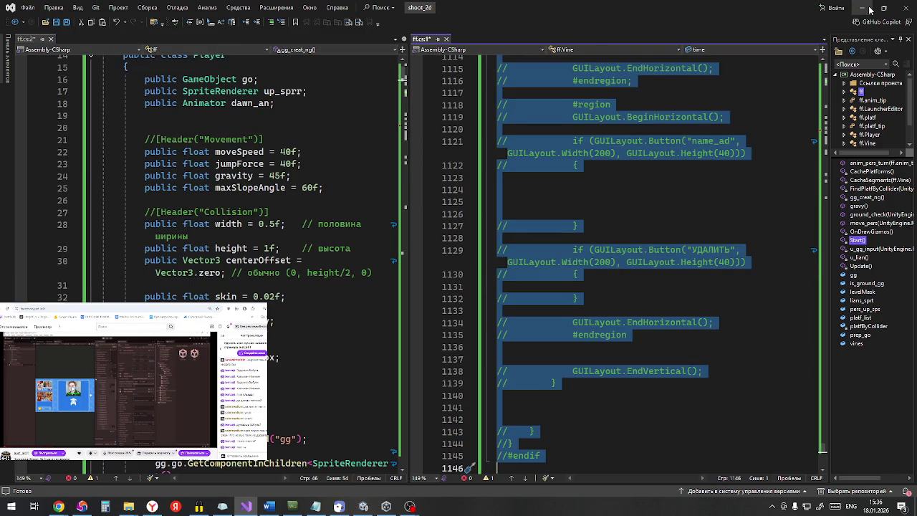
click(863, 7)
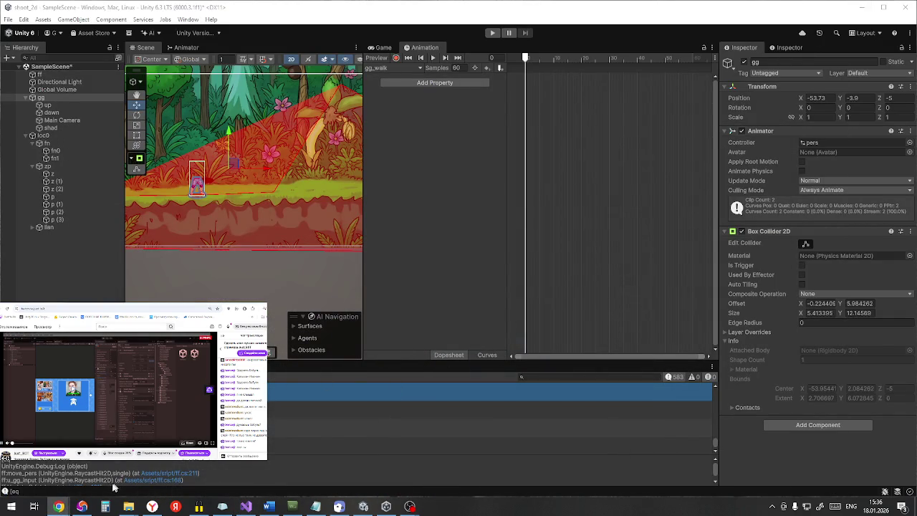
click(82, 507)
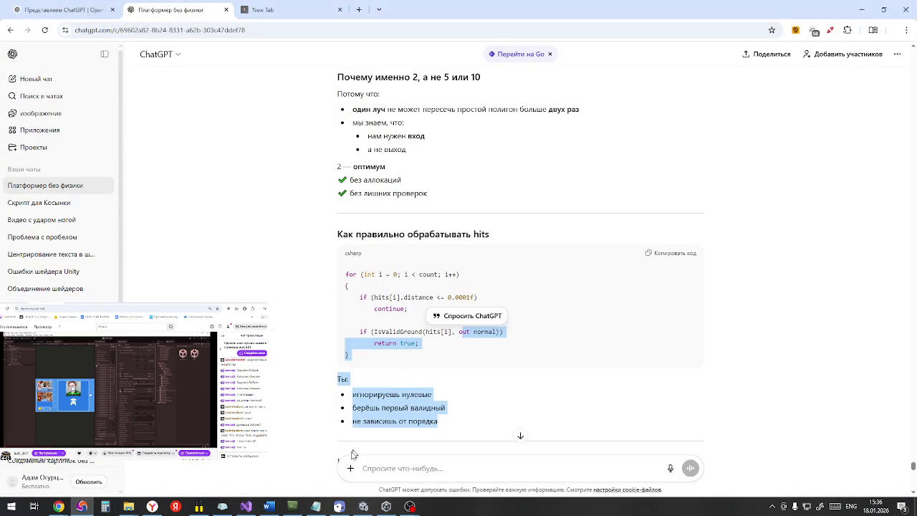
Step: Start a new message with the pasted hit_d = hits[0]; line and 'как внедрить'
click(384, 474)
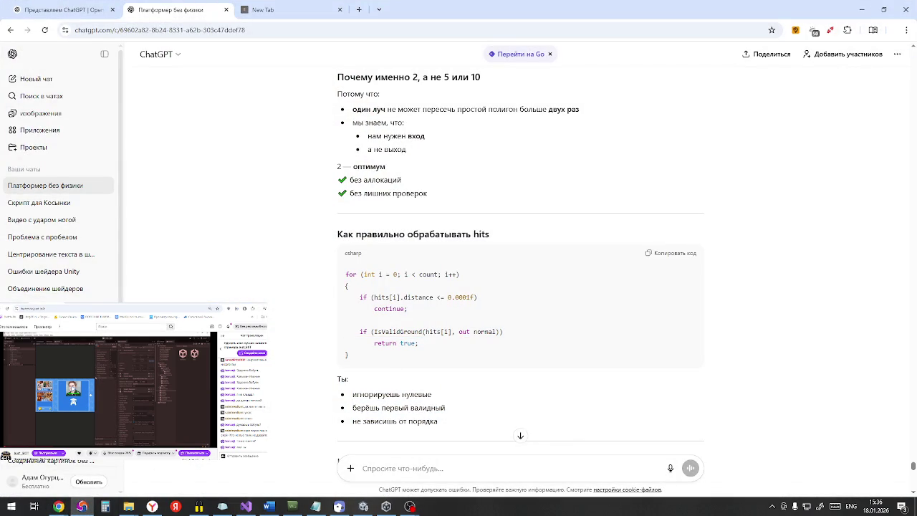
text(hit_d = hits[0];)
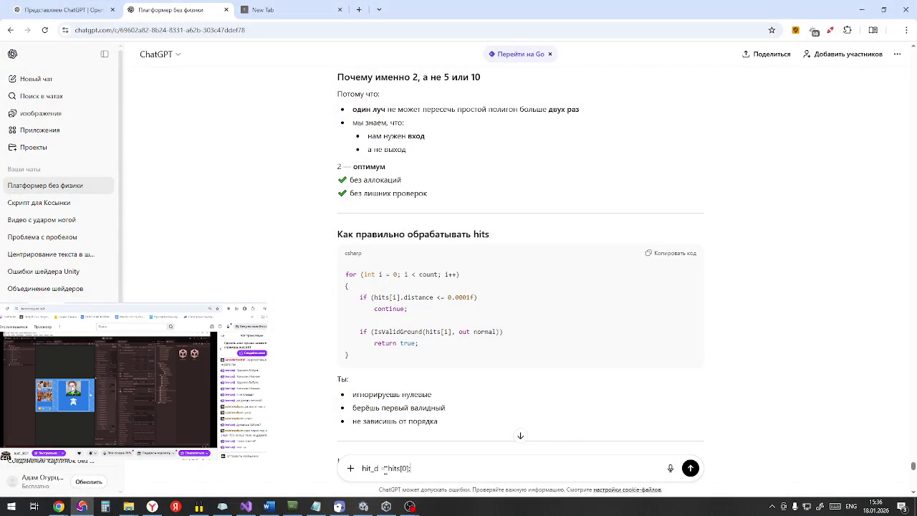
text(rf)
key(BackSpace)
key(BackSpace)
key(alt+shift)
text(как вн)
text(едри)
text(ть)
scroll(496, 349, up, 4)
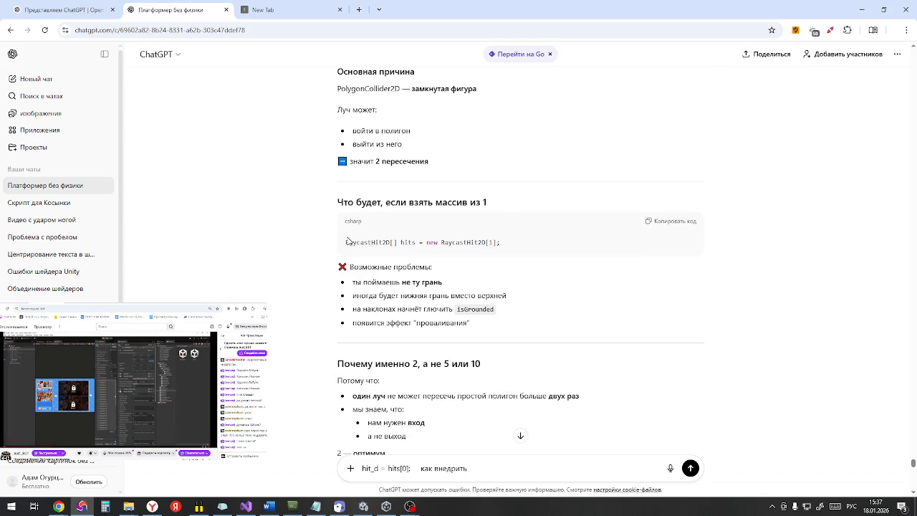
Step: Add 'RaycastHit2D[] hits' to the question
double_click(393, 247)
drag(394, 248, 415, 249)
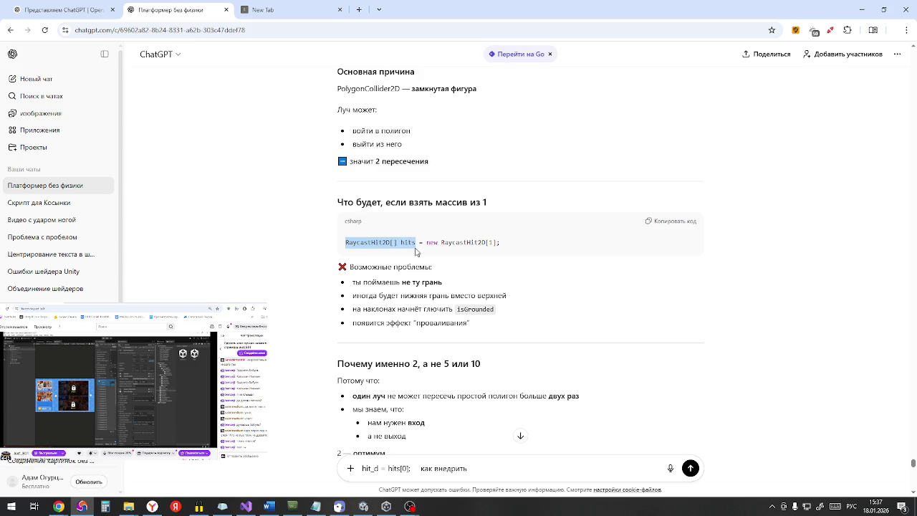
scroll(447, 280, down, 15)
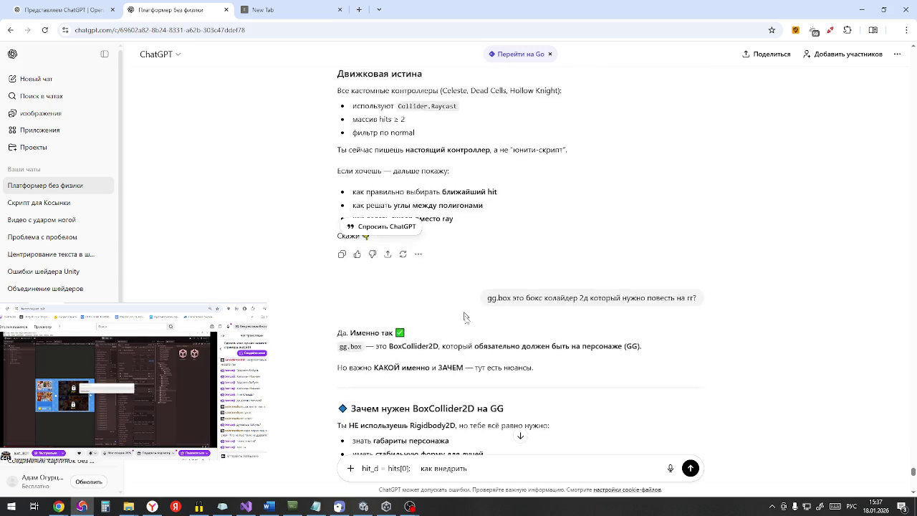
scroll(489, 358, down, 8)
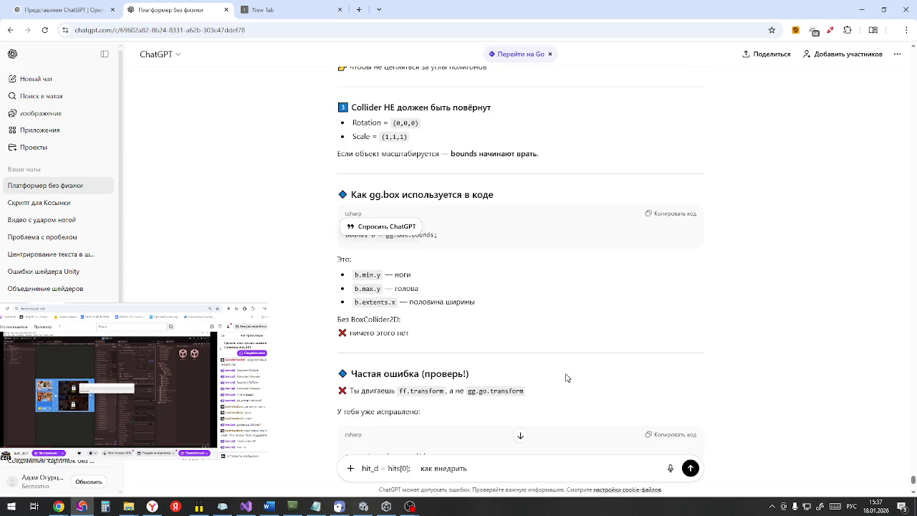
scroll(566, 377, down, 10)
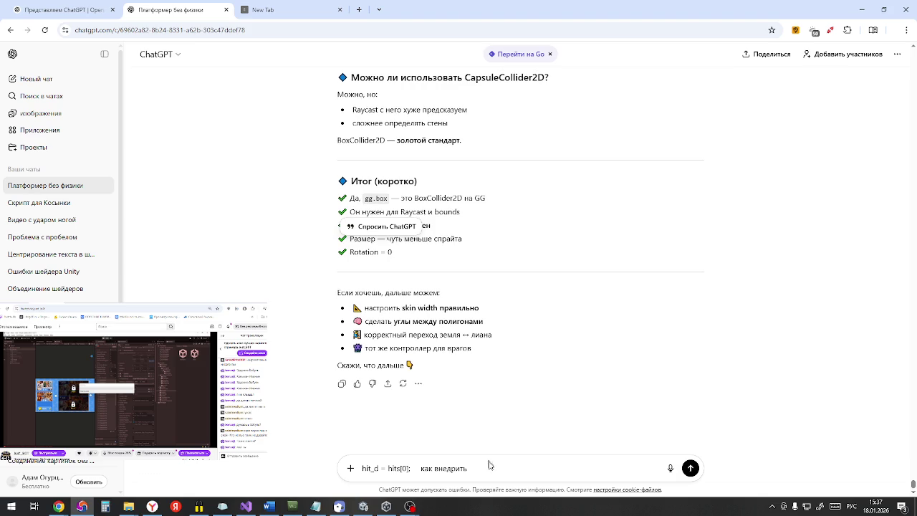
text( RaycastHit2D[] hits)
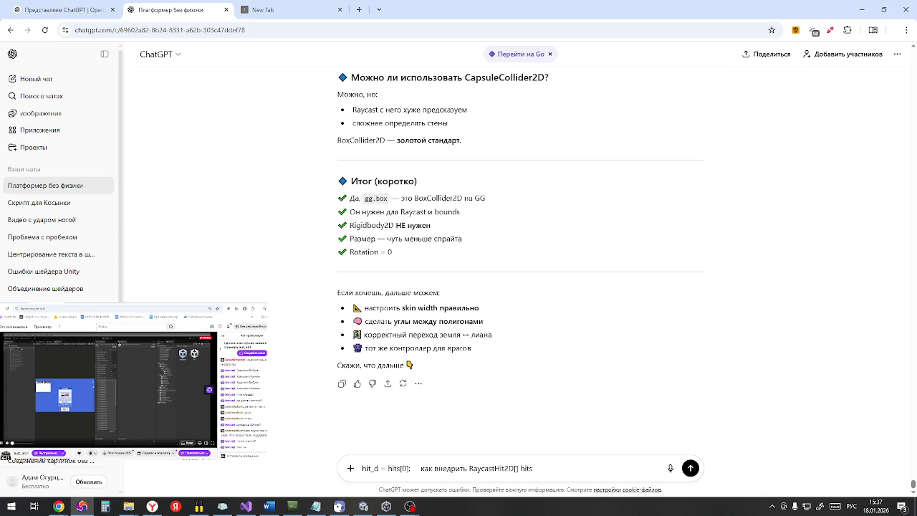
Step: Mute the side video, add 'напиши полный код', and send the question
mouse_move(36, 444)
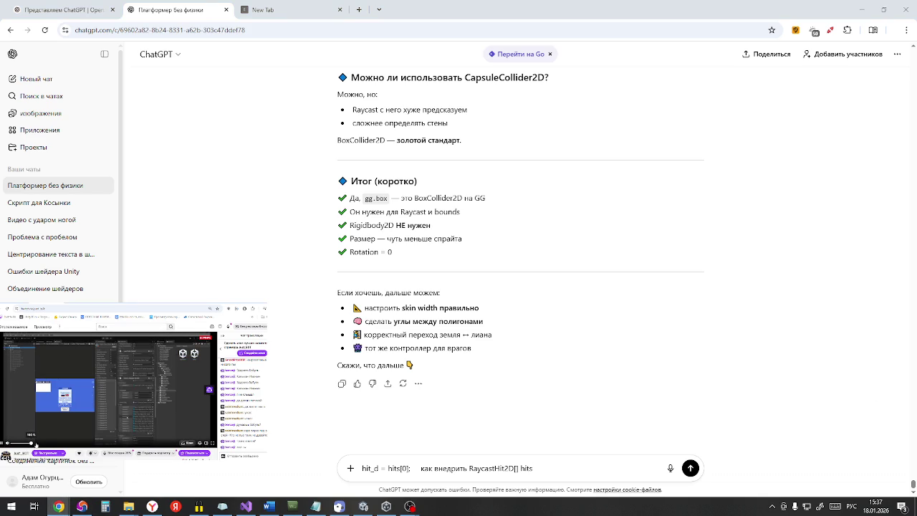
drag(36, 444, 11, 443)
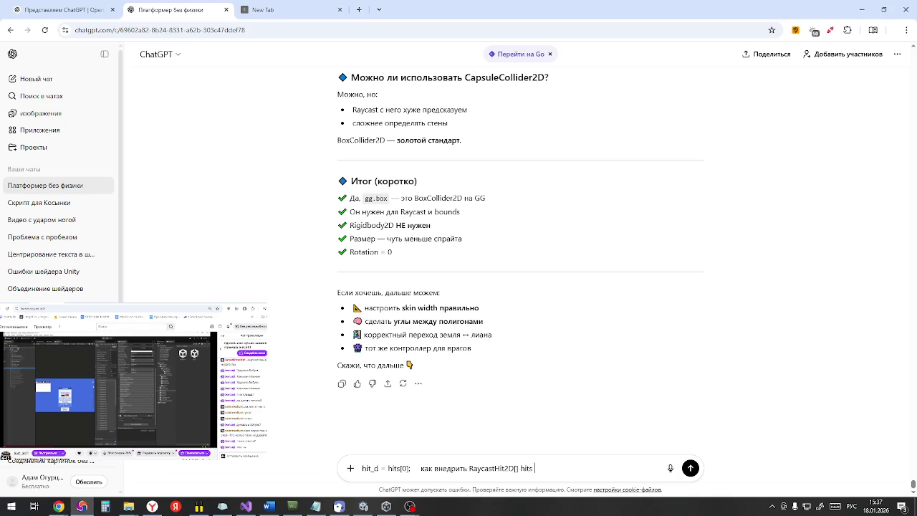
text(напиши п)
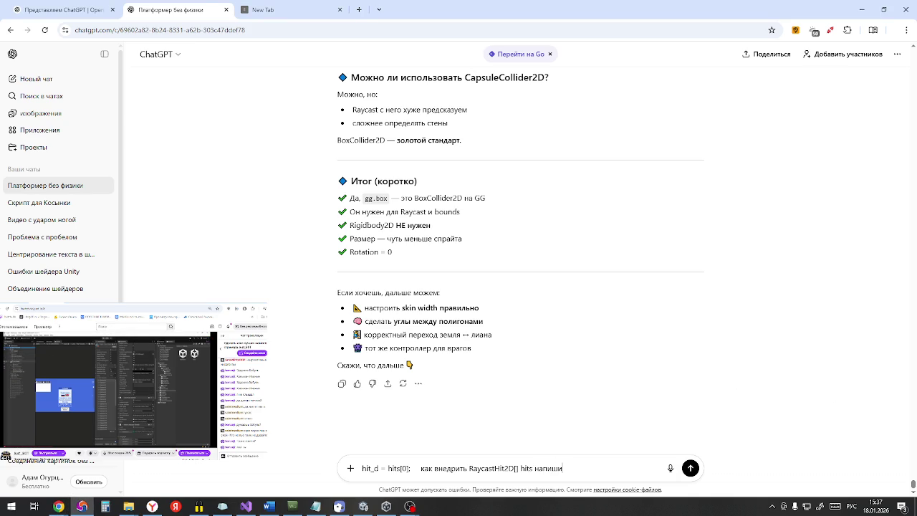
text(олный )
text(к)
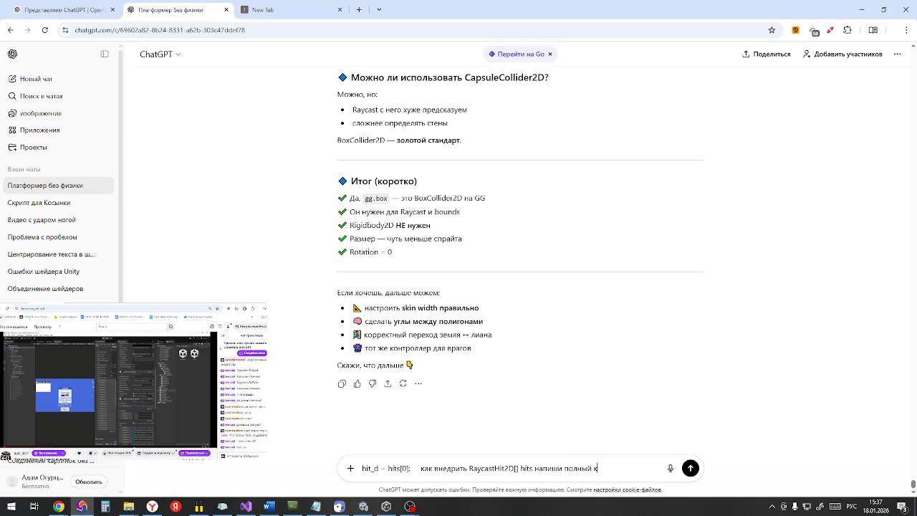
text(од)
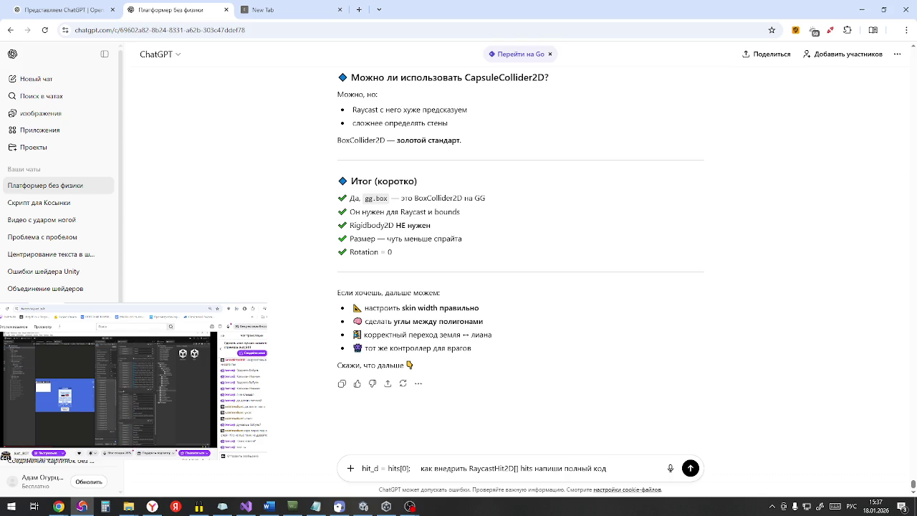
key(Return)
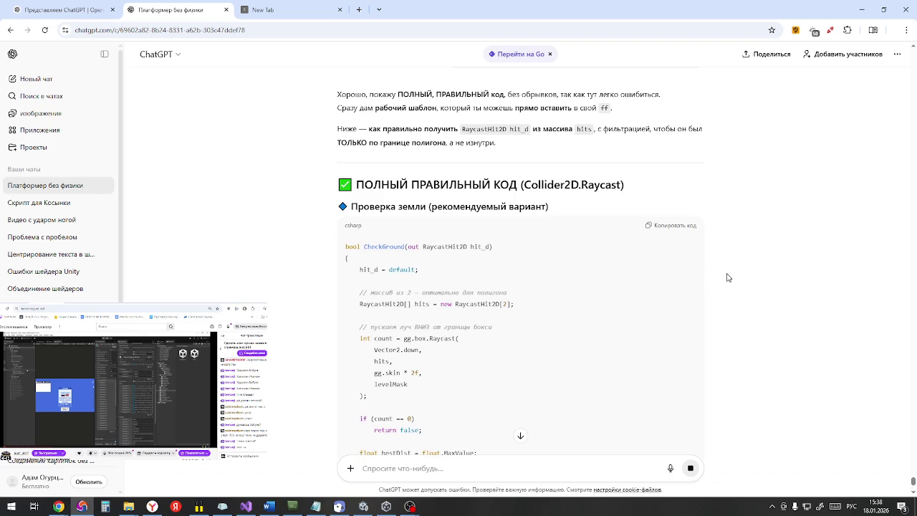
Step: Highlight 'out RaycastHit2D hit_d)' in the signature of ChatGPT's CheckGround code
scroll(727, 278, up, 1)
scroll(727, 277, up, 1)
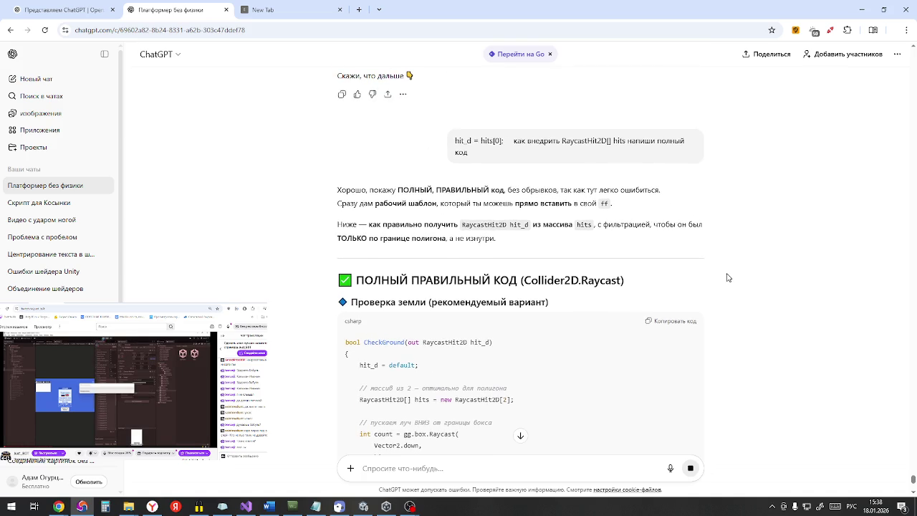
scroll(727, 278, down, 10)
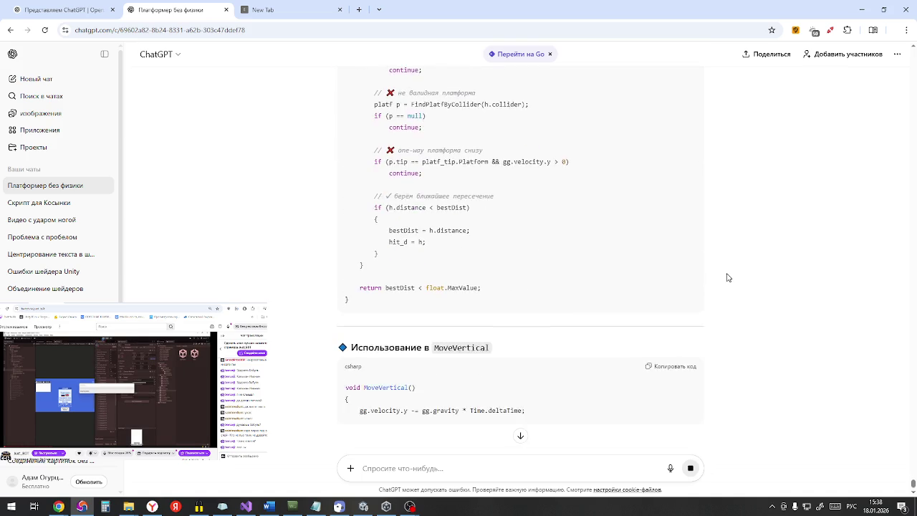
scroll(727, 281, up, 20)
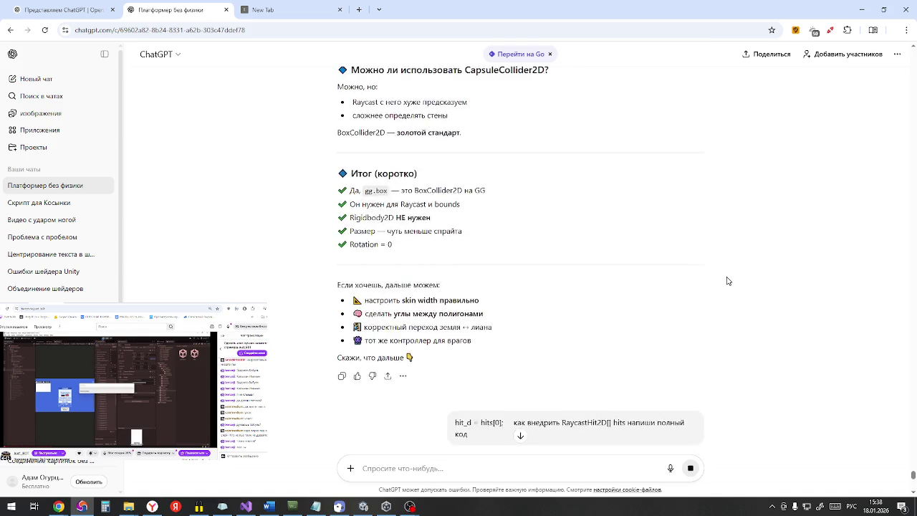
scroll(723, 287, down, 8)
scroll(719, 298, down, 2)
scroll(719, 298, up, 1)
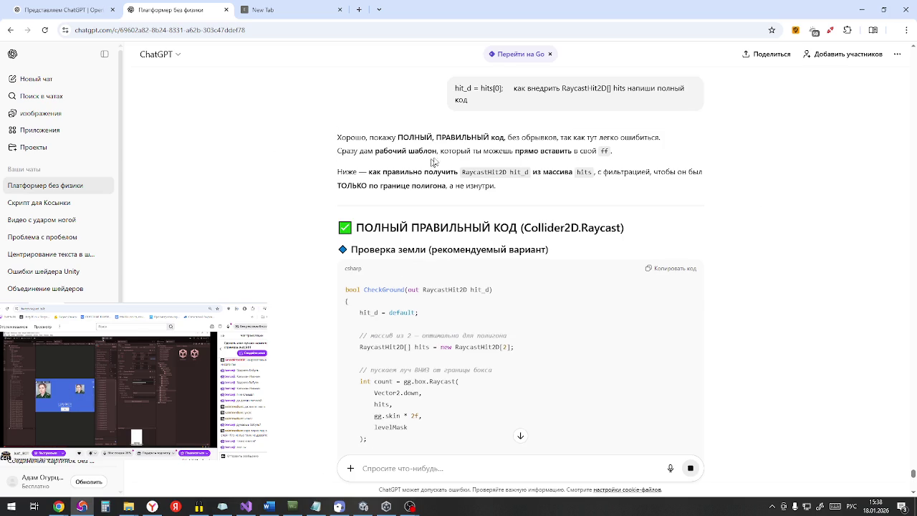
drag(483, 148, 611, 152)
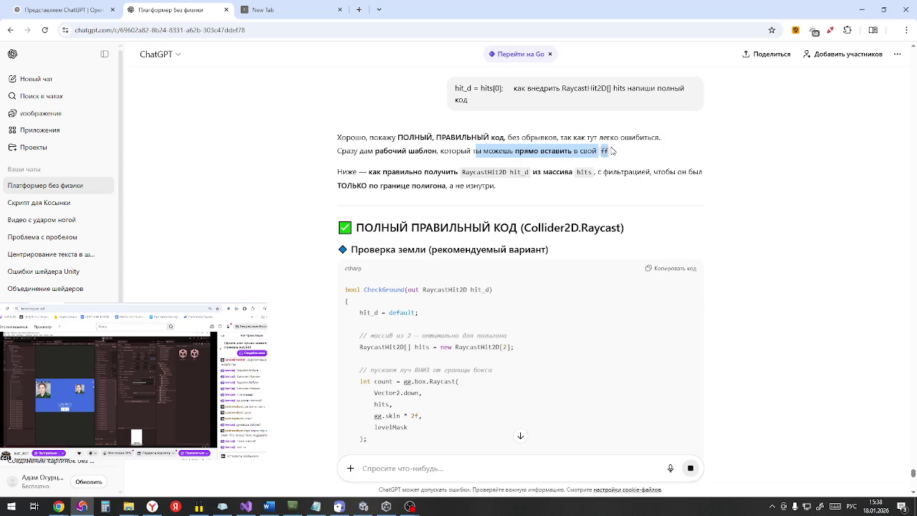
scroll(608, 165, down, 3)
scroll(382, 254, up, 2)
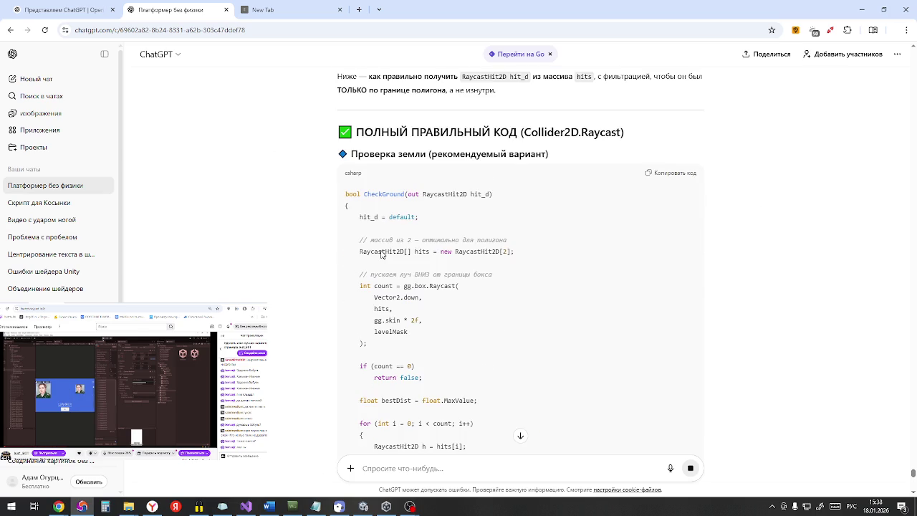
scroll(381, 254, down, 2)
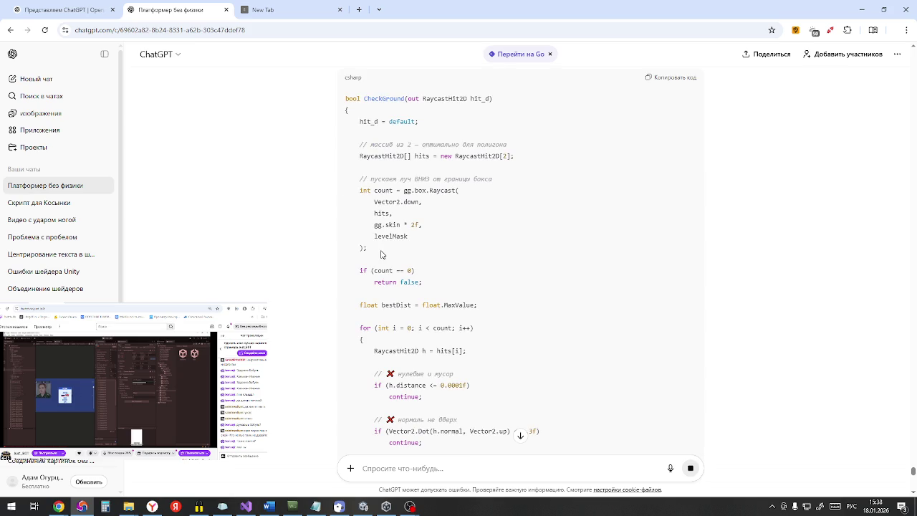
double_click(414, 98)
mouse_move(415, 99)
mouse_down()
mouse_move(491, 98)
mouse_move(501, 107)
mouse_up()
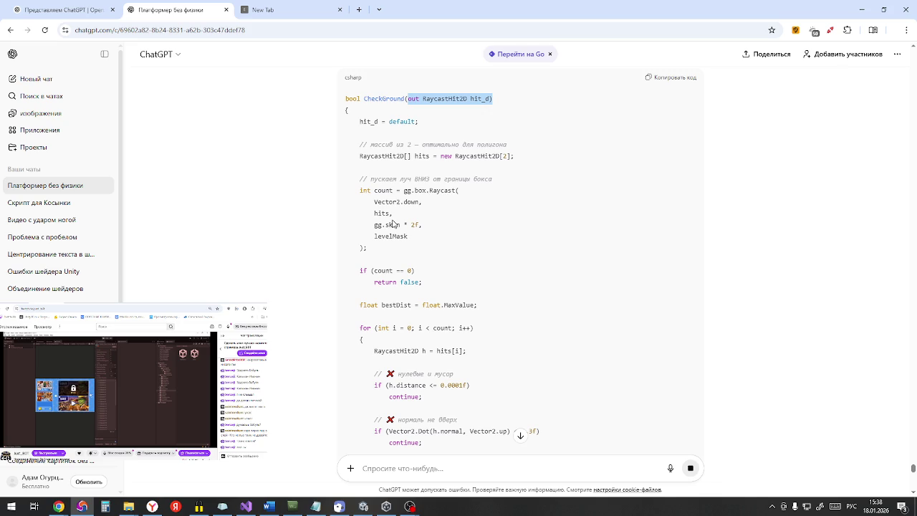
Step: Scroll through the CheckGround, MoveVertical, CheckCeiling and CheckWall code to the 'НЕ ДЕЛАЙ' section
scroll(393, 224, down, 3)
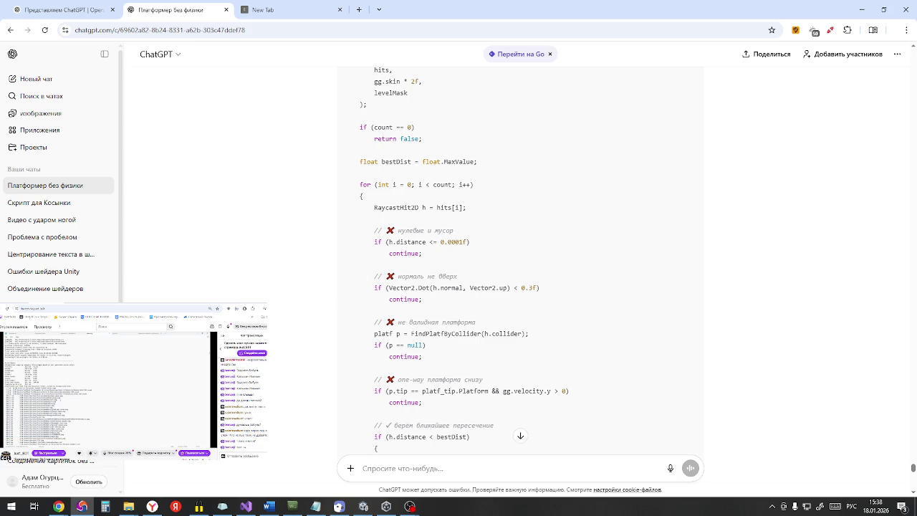
scroll(368, 286, down, 1)
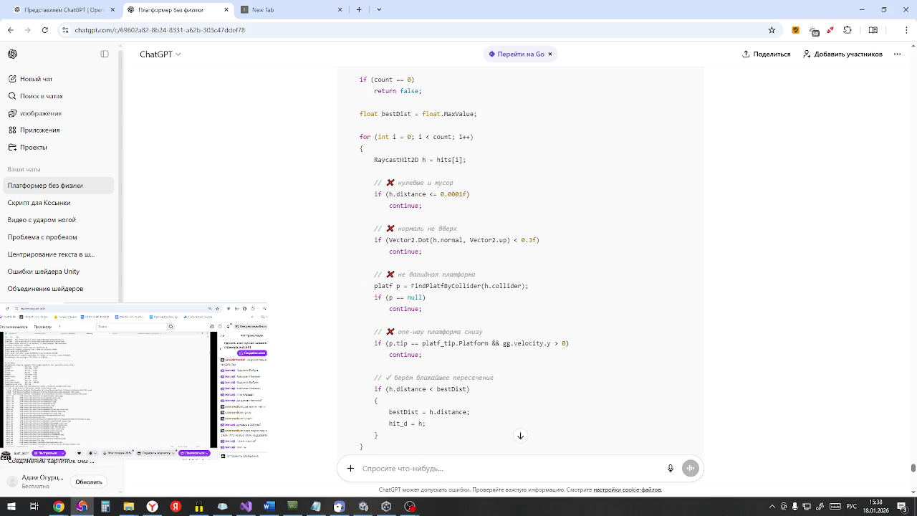
scroll(365, 294, down, 1)
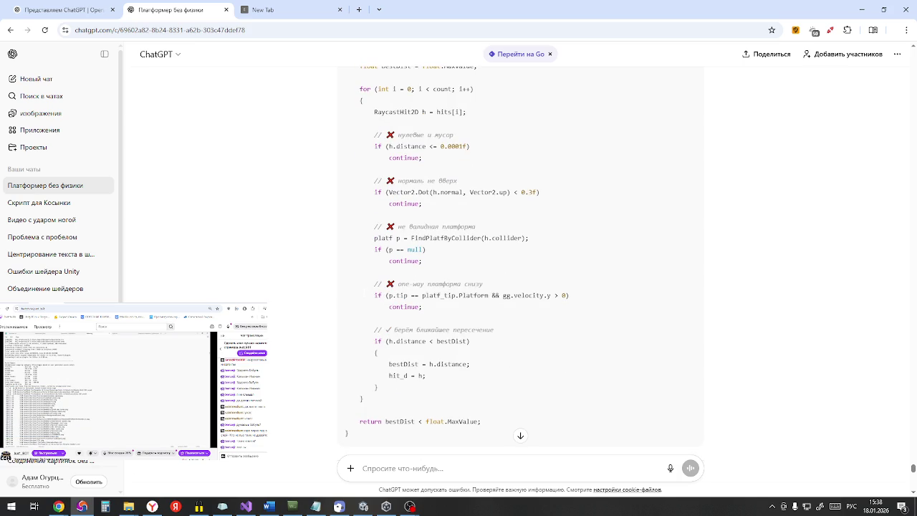
scroll(520, 258, down, 2)
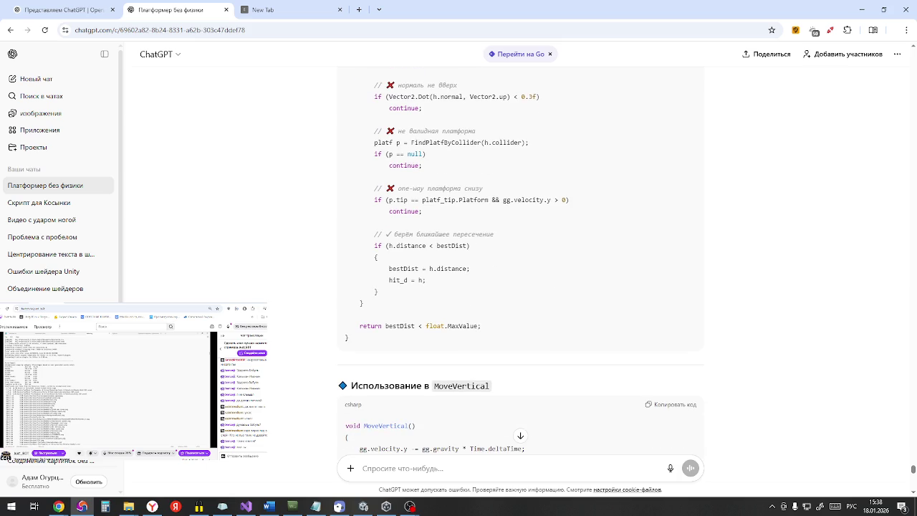
scroll(352, 297, down, 4)
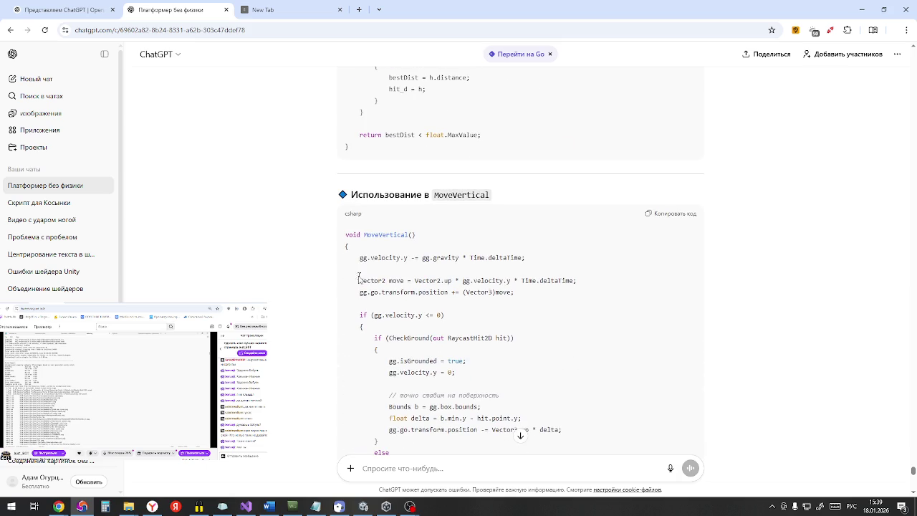
scroll(353, 296, down, 4)
scroll(342, 306, down, 2)
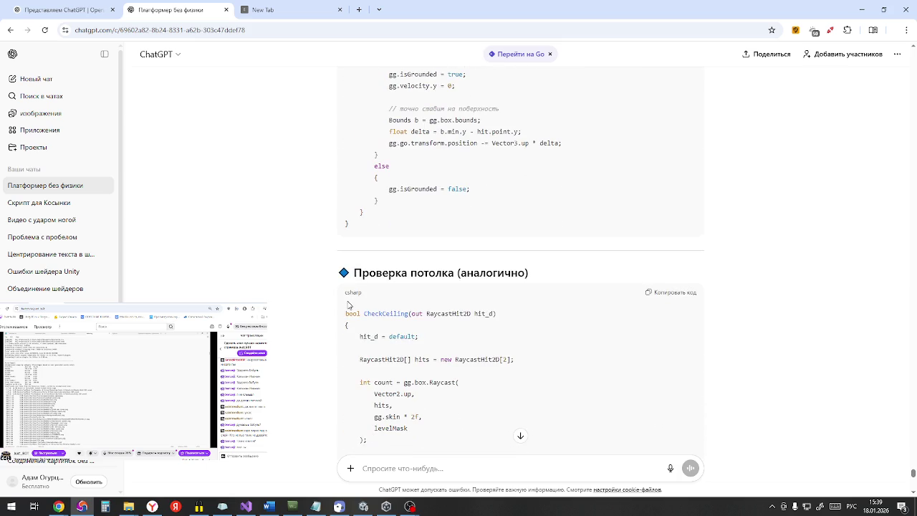
scroll(341, 306, down, 3)
scroll(342, 306, down, 2)
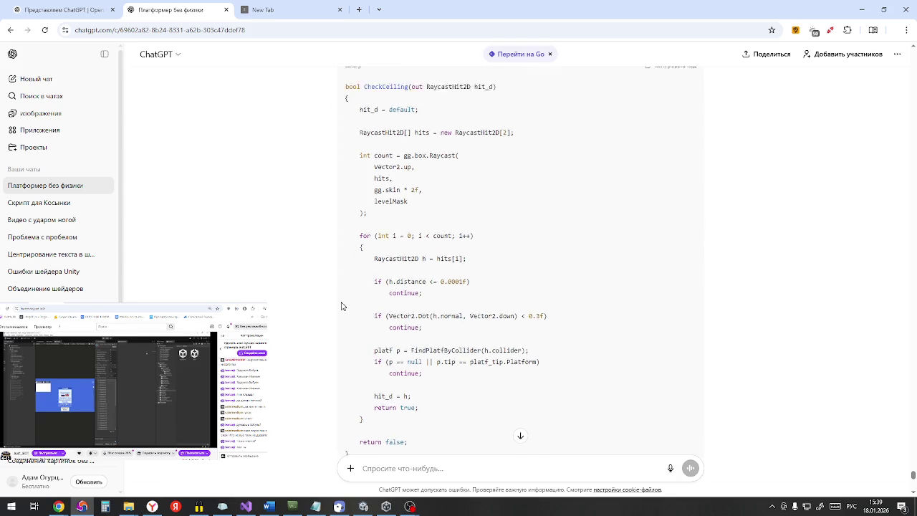
scroll(342, 305, up, 2)
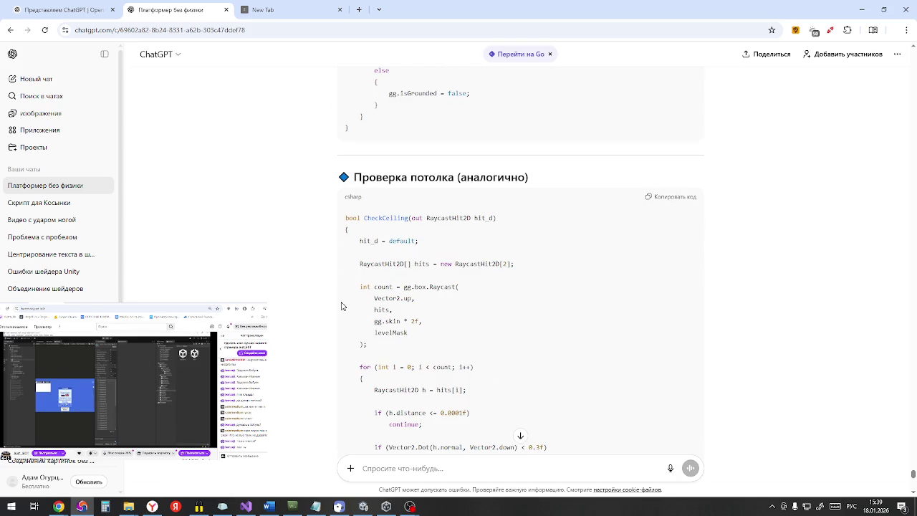
scroll(342, 306, down, 2)
scroll(342, 306, down, 2)
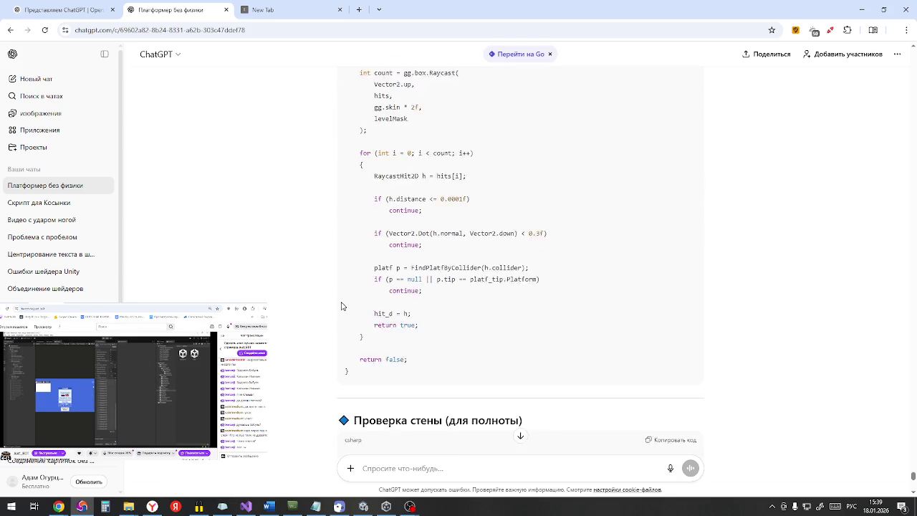
scroll(342, 306, down, 2)
scroll(341, 306, down, 3)
scroll(341, 305, down, 10)
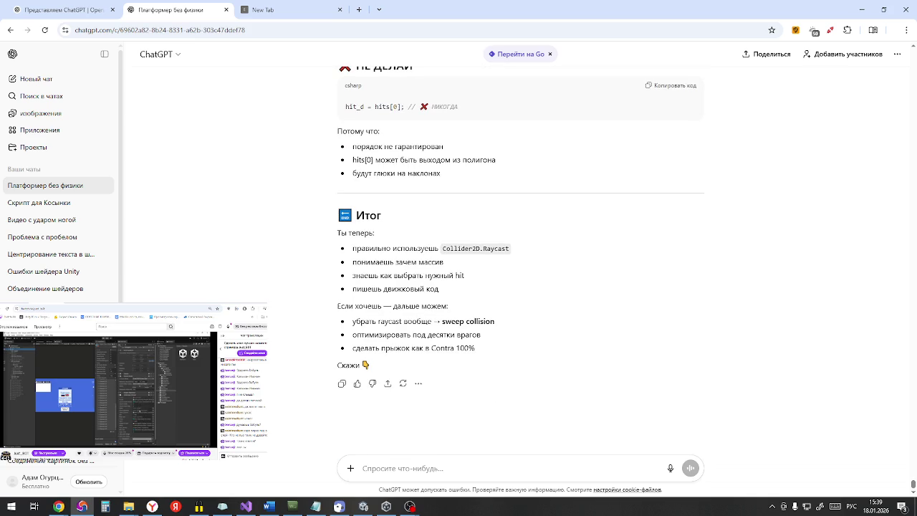
scroll(337, 311, up, 10)
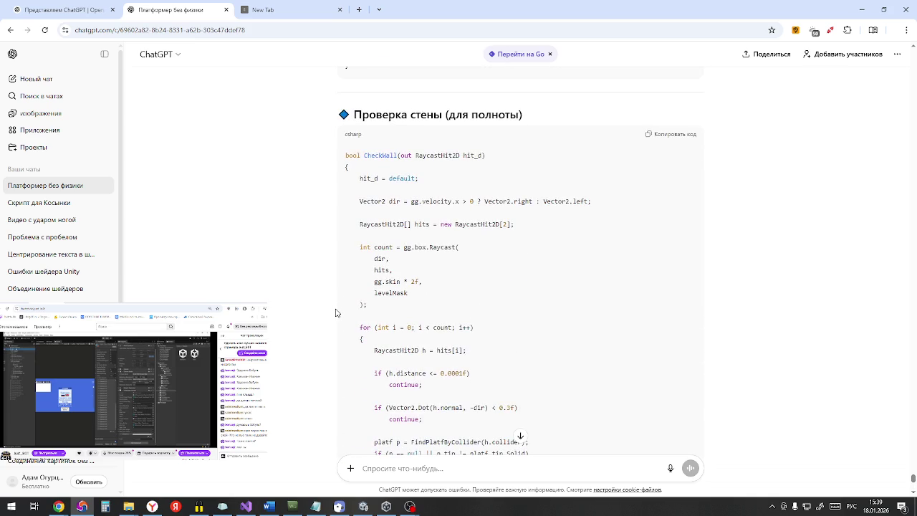
scroll(336, 312, up, 2)
scroll(334, 315, down, 3)
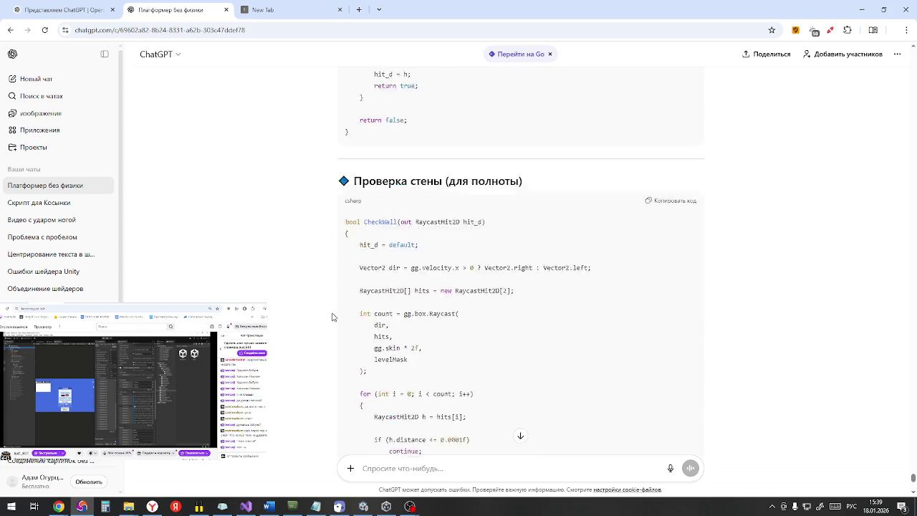
scroll(329, 318, down, 1)
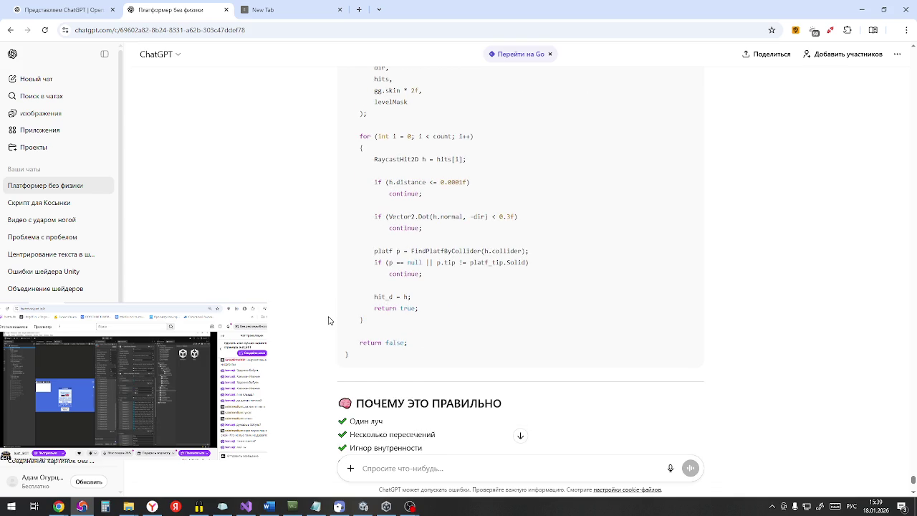
scroll(329, 320, down, 1)
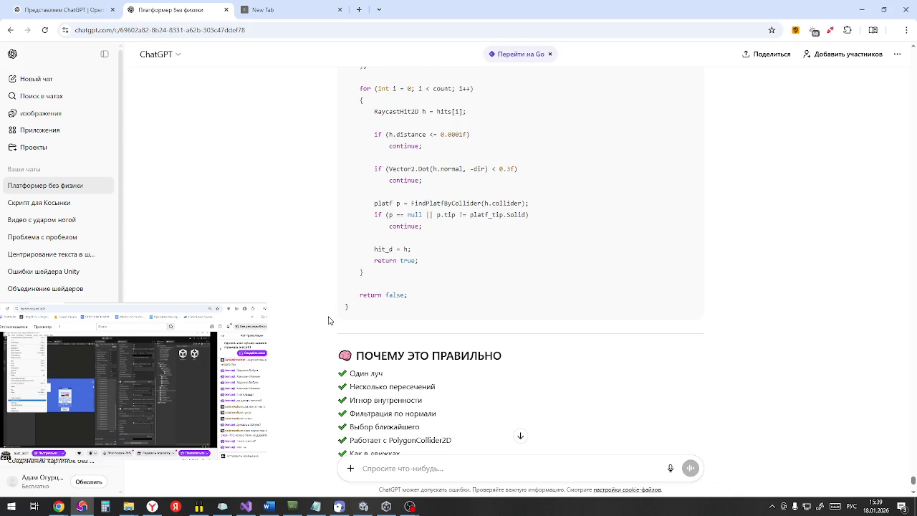
scroll(329, 320, down, 2)
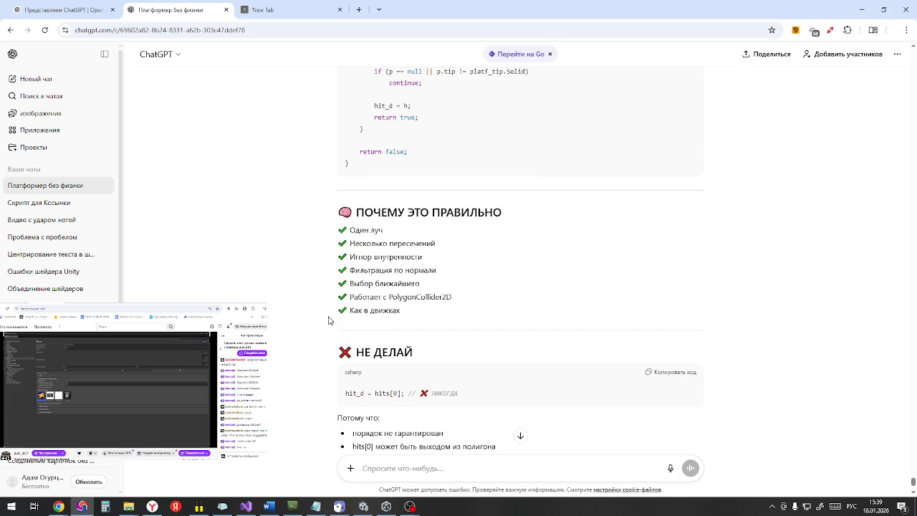
scroll(329, 320, down, 1)
Step: Highlight the hit_d = hits[0]; line and its reasons, including unguaranteed hit order
mouse_move(346, 297)
mouse_down()
mouse_move(408, 300)
mouse_move(405, 312)
mouse_up()
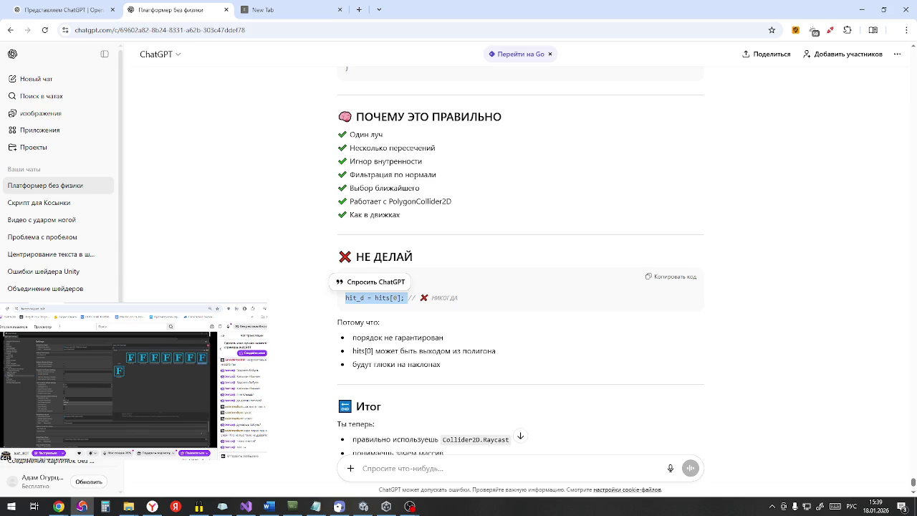
click(354, 356)
mouse_move(373, 351)
mouse_down()
mouse_move(462, 351)
mouse_move(410, 351)
mouse_move(449, 351)
mouse_up()
drag(344, 298, 411, 298)
drag(356, 337, 432, 338)
scroll(431, 337, down, 2)
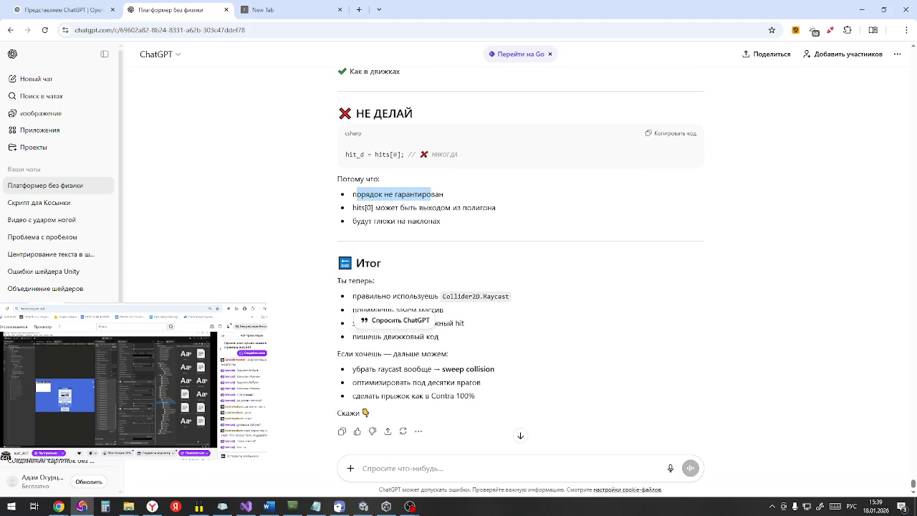
scroll(520, 287, down, 1)
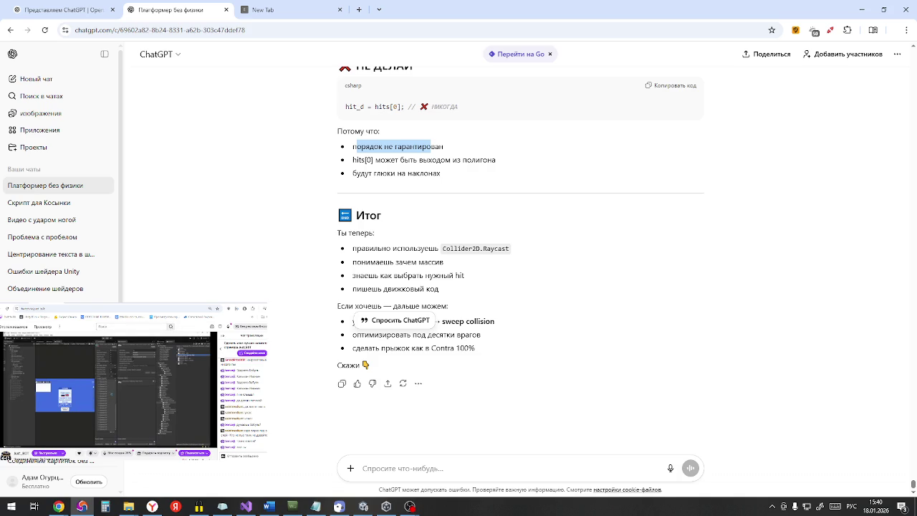
Step: Revisit the BoxCollider2D advice, then select the full correct CheckGround function code
scroll(456, 330, up, 3)
scroll(456, 330, up, 10)
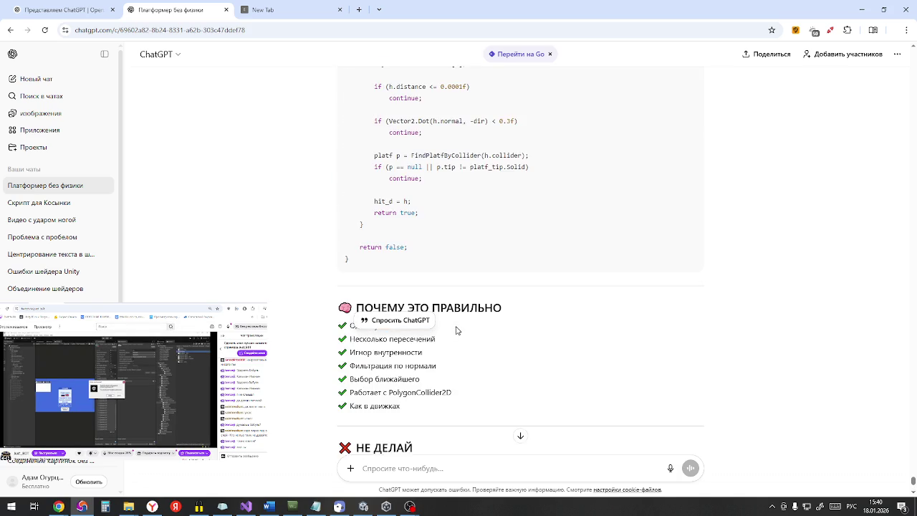
scroll(457, 330, up, 15)
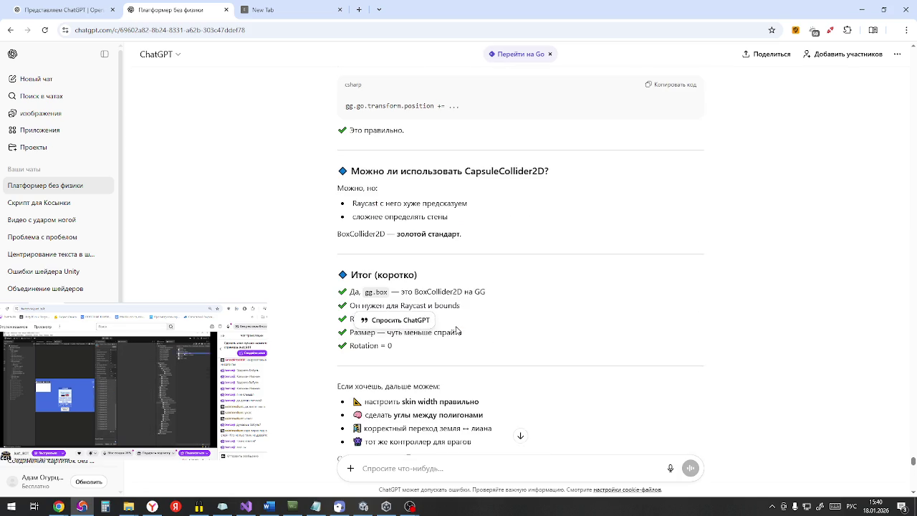
scroll(456, 330, up, 15)
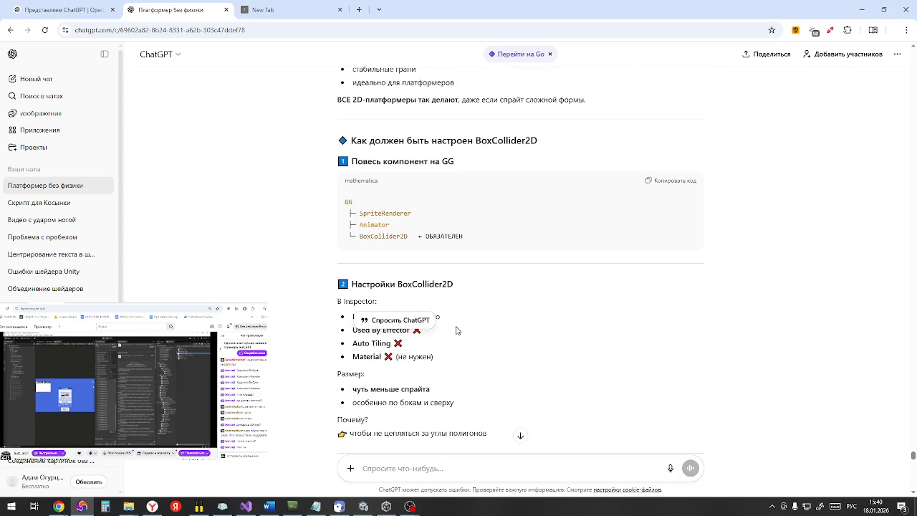
scroll(457, 330, up, 15)
scroll(456, 330, up, 5)
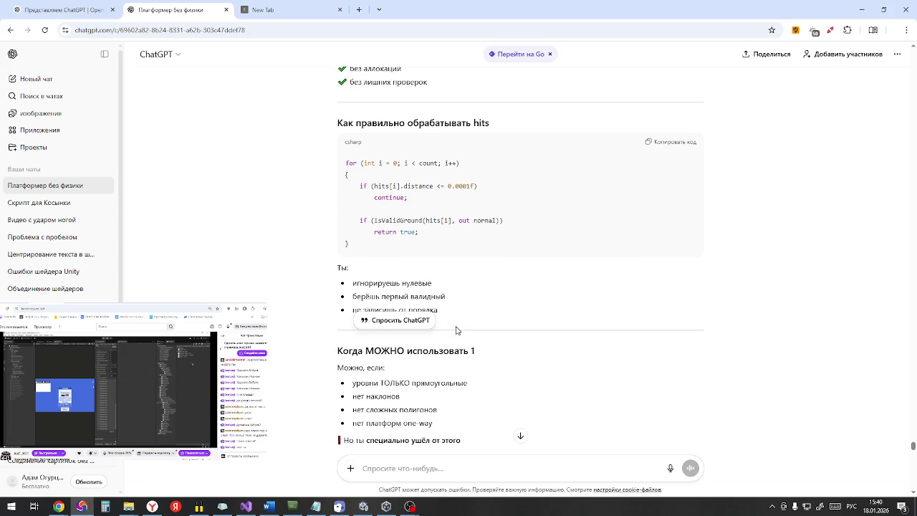
scroll(457, 330, down, 8)
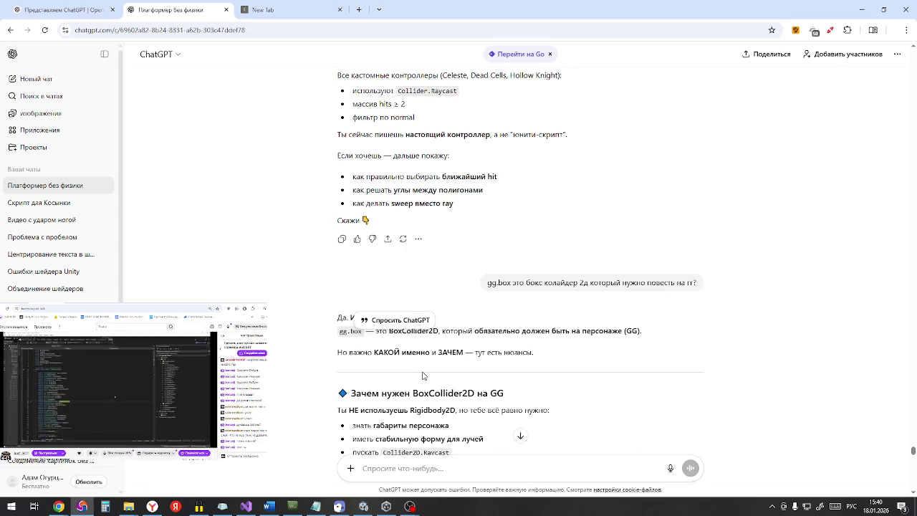
scroll(423, 375, down, 15)
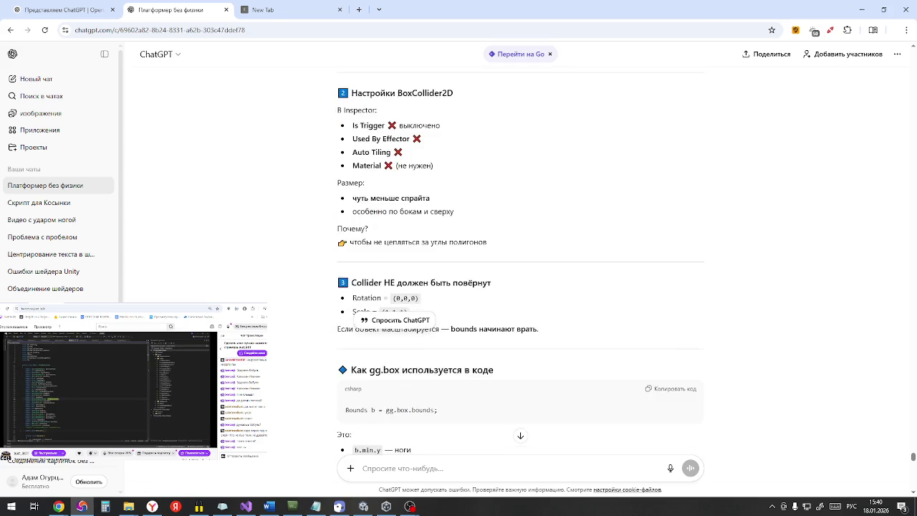
scroll(392, 404, down, 10)
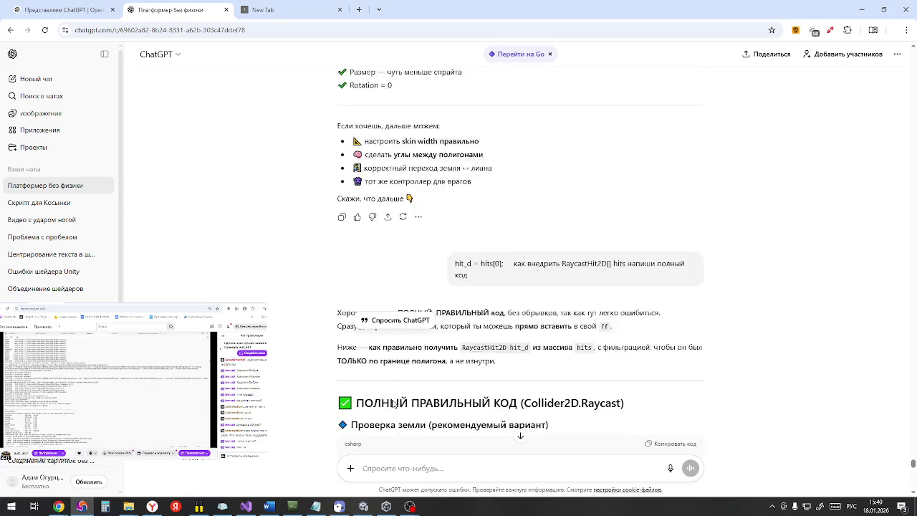
scroll(401, 380, down, 3)
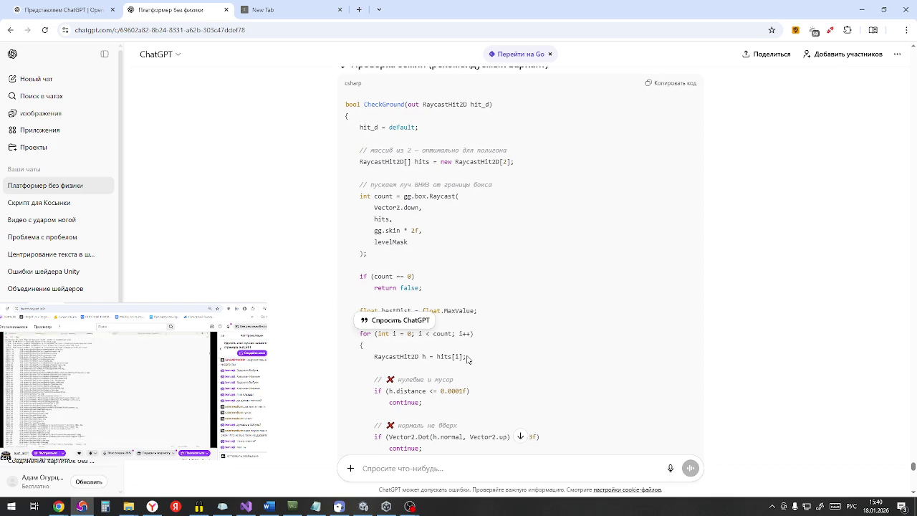
scroll(439, 294, down, 2)
scroll(409, 195, up, 5)
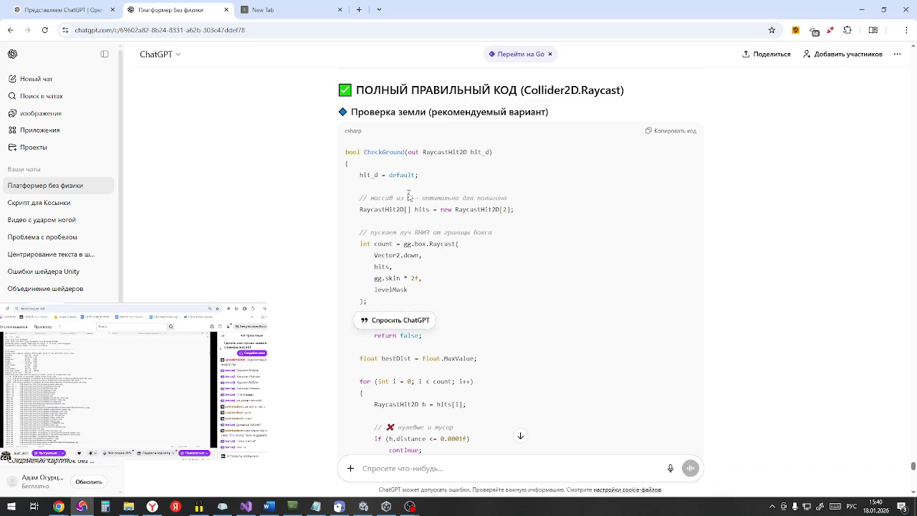
mouse_move(345, 153)
mouse_down()
mouse_move(441, 201)
mouse_move(459, 246)
mouse_move(462, 257)
mouse_move(417, 362)
mouse_move(413, 352)
mouse_up()
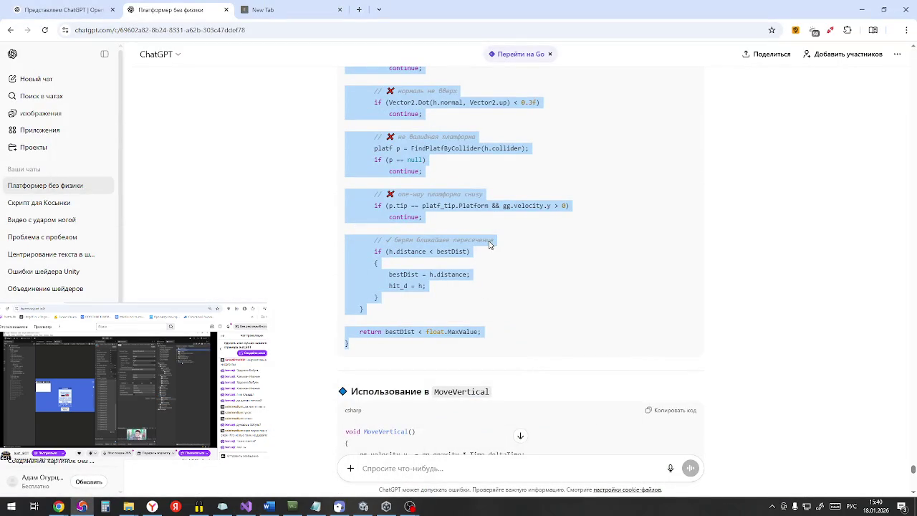
Step: Select the whole MoveVertical usage code block, then minimize Chrome
click(471, 235)
scroll(469, 234, up, 1)
scroll(457, 250, up, 7)
scroll(457, 250, down, 3)
scroll(458, 250, up, 2)
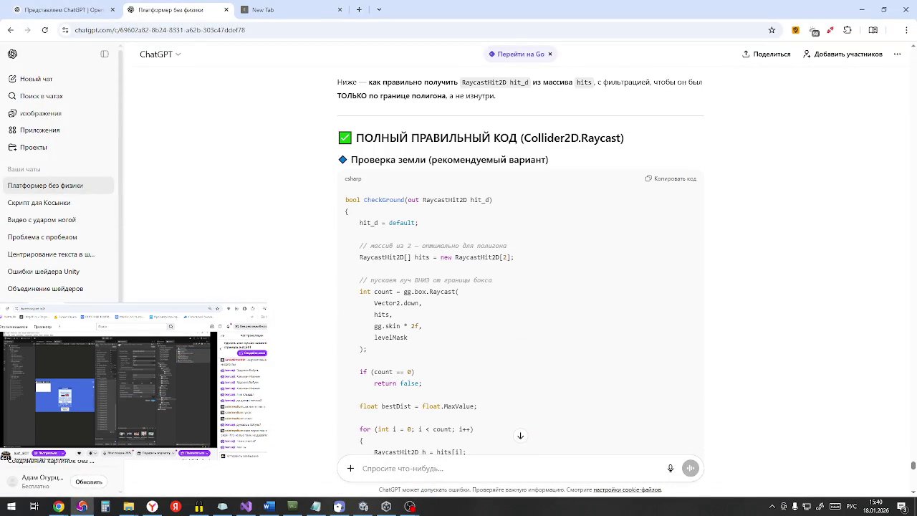
scroll(409, 286, down, 10)
mouse_move(345, 145)
mouse_down()
mouse_move(409, 240)
mouse_move(399, 279)
mouse_up()
scroll(405, 251, down, 3)
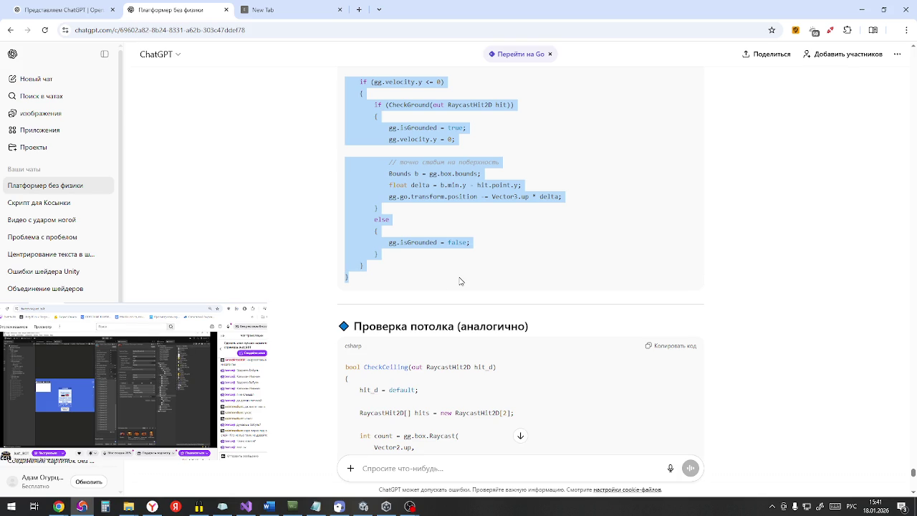
scroll(460, 281, up, 3)
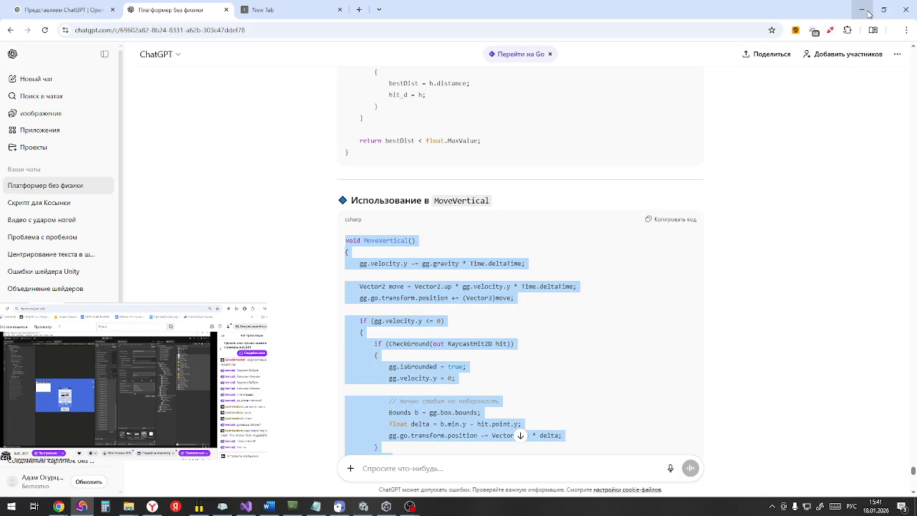
click(868, 15)
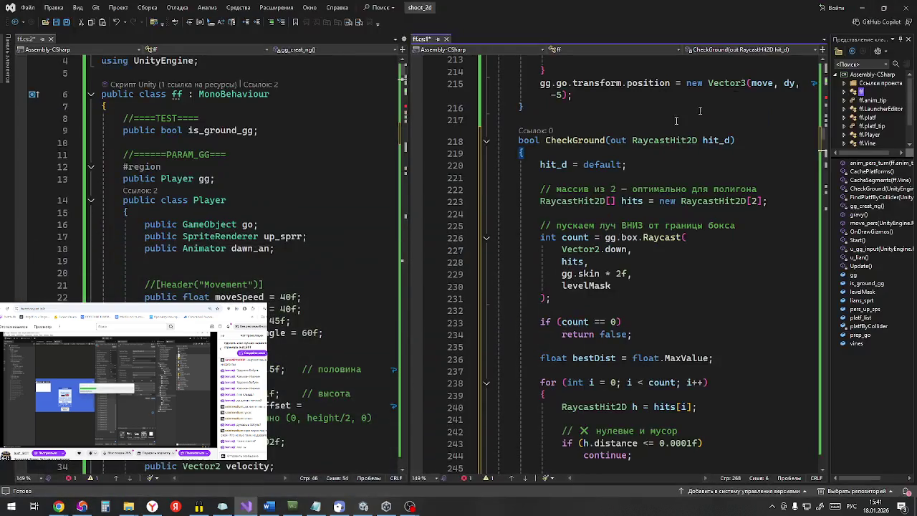
Step: Jump to move_pers from the member list and collapse its method body
click(879, 224)
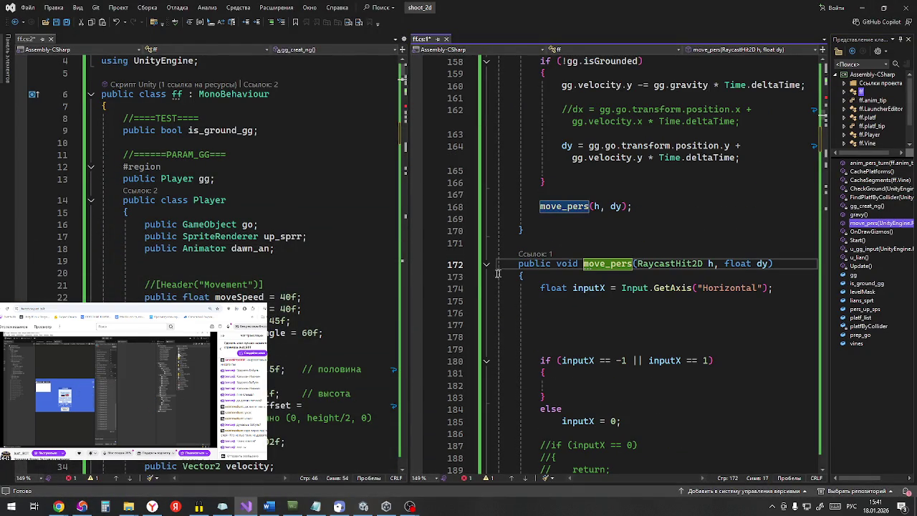
scroll(580, 346, down, 10)
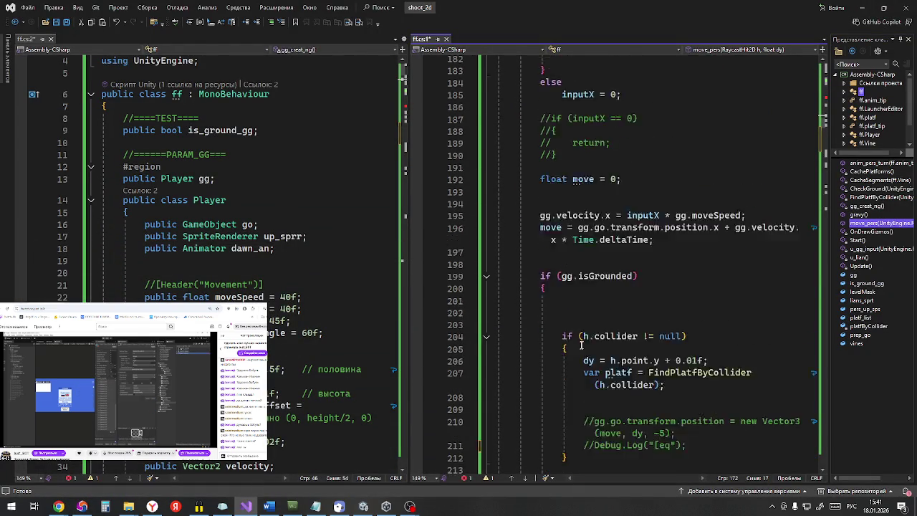
scroll(580, 346, down, 5)
scroll(580, 344, up, 8)
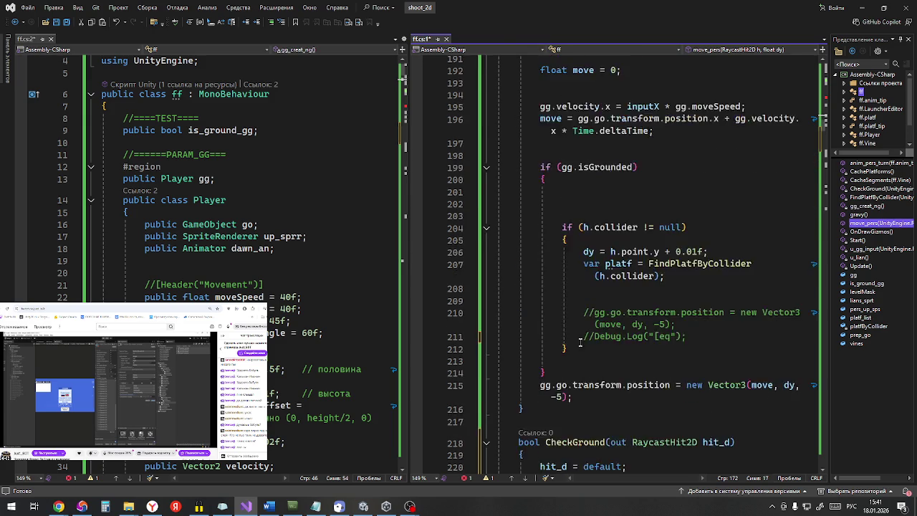
scroll(580, 342, up, 5)
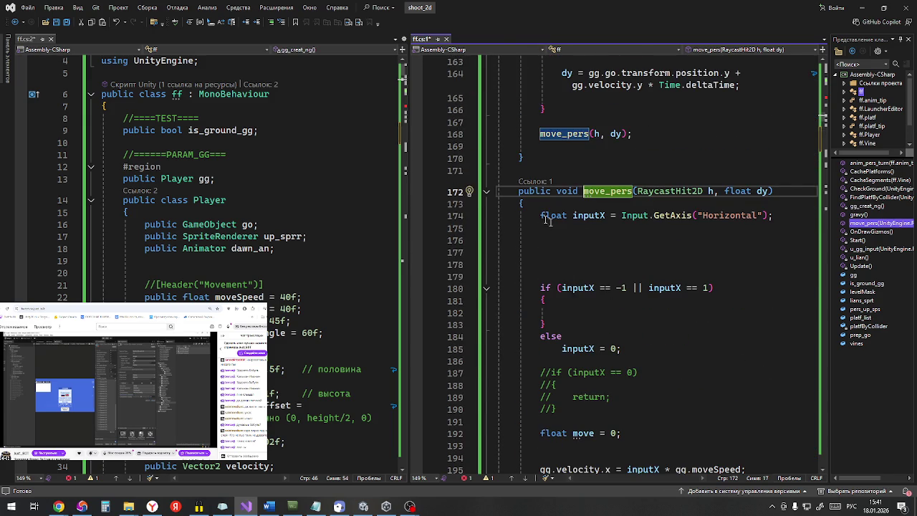
click(486, 192)
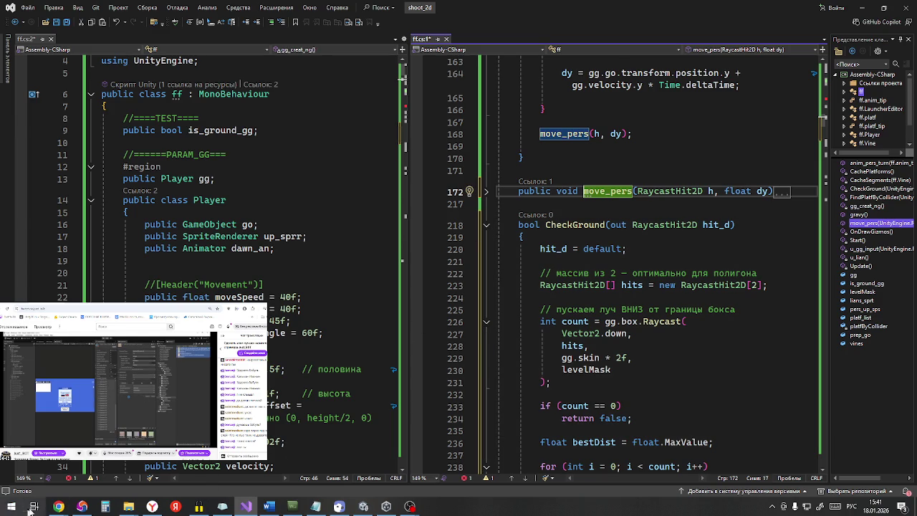
mouse_move(59, 507)
scroll(135, 250, down, 5)
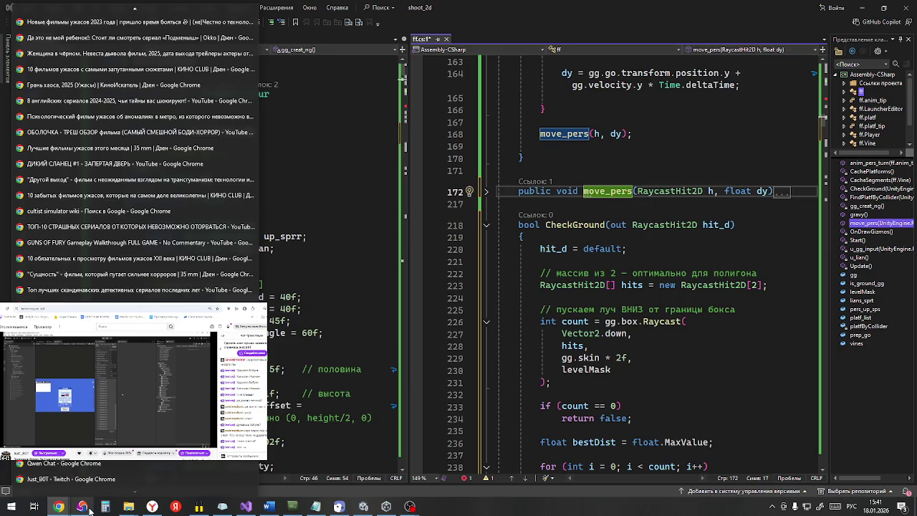
Step: Review ChatGPT's CheckWall skip conditions and 'ПОЧЕМУ ЭТО ПРАВИЛЬНО' checklist, then minimize Chrome
click(82, 506)
scroll(513, 270, down, 2)
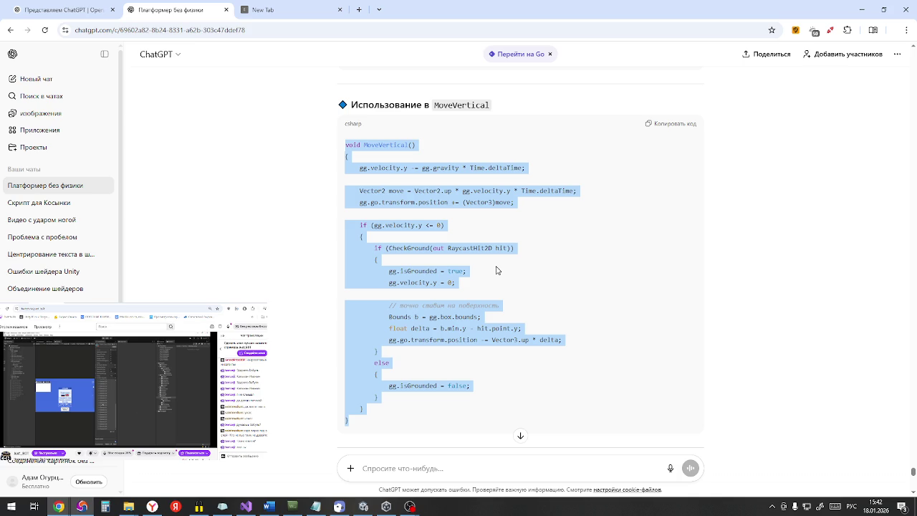
scroll(494, 276, down, 10)
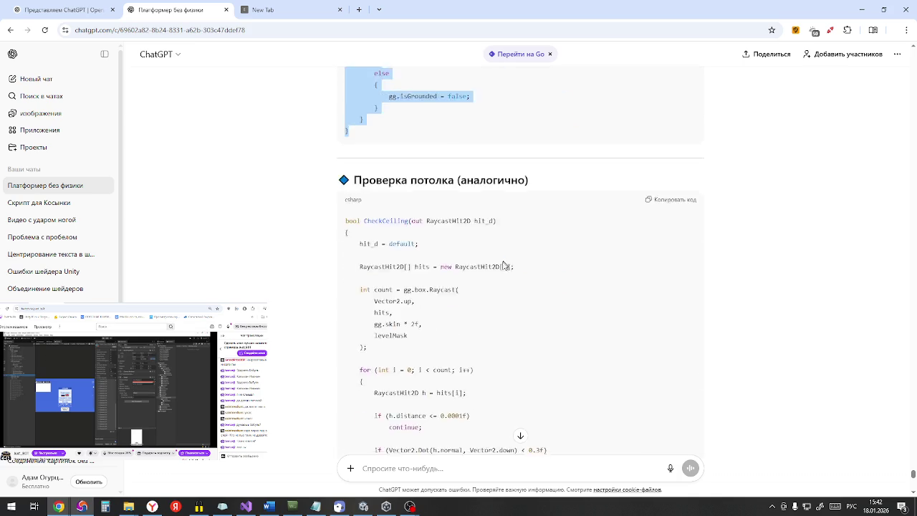
scroll(485, 290, up, 4)
scroll(485, 290, down, 3)
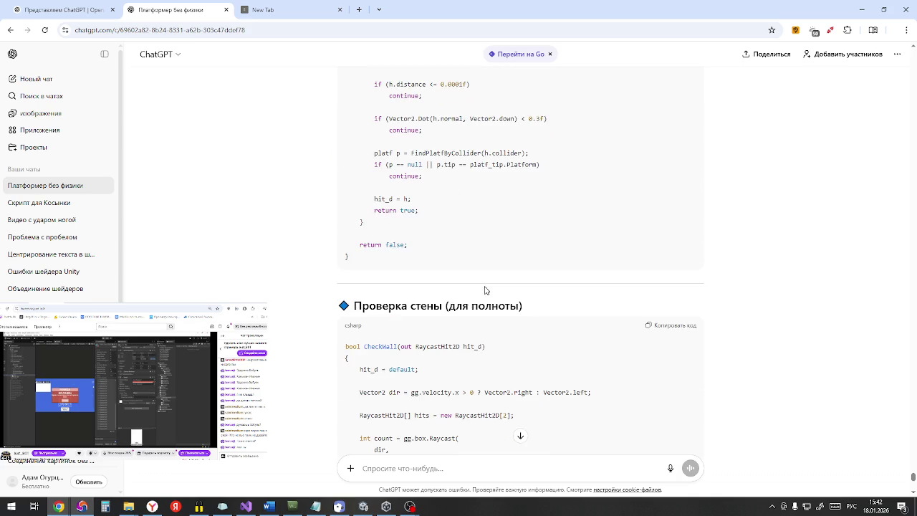
scroll(485, 290, down, 5)
scroll(479, 295, up, 2)
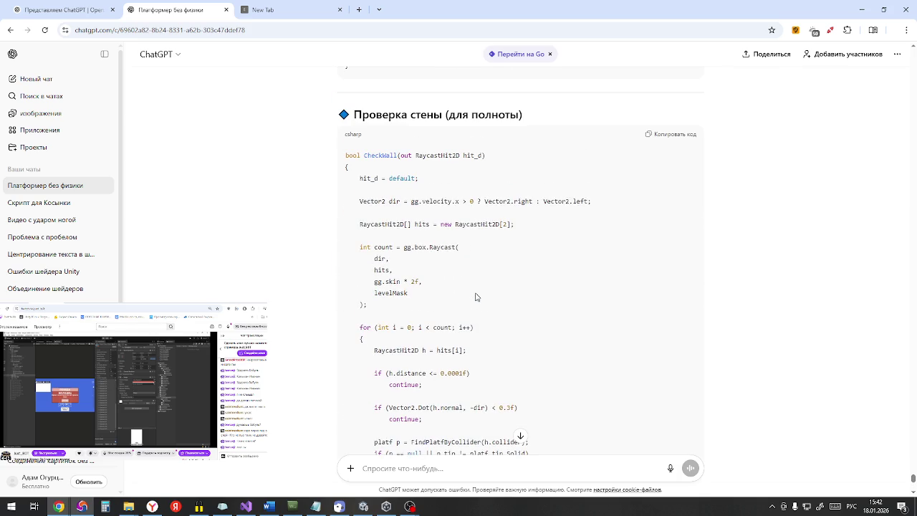
scroll(476, 296, down, 2)
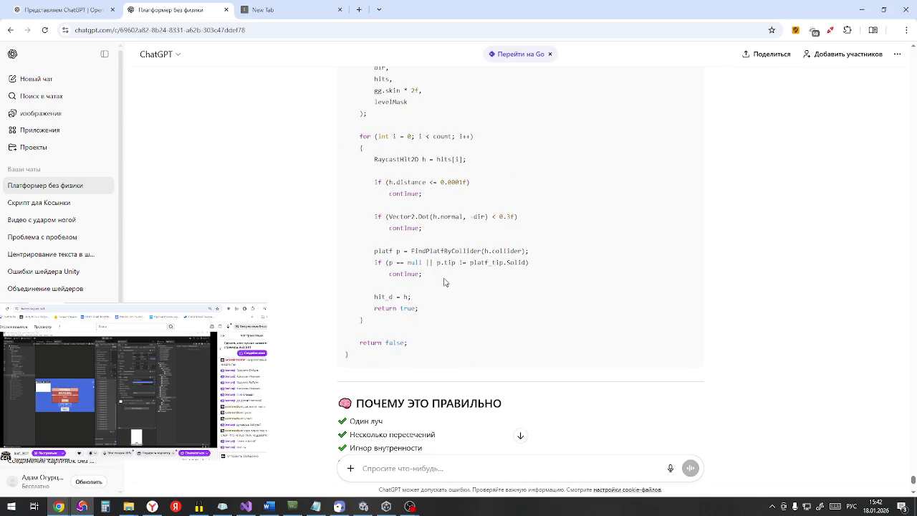
click(864, 8)
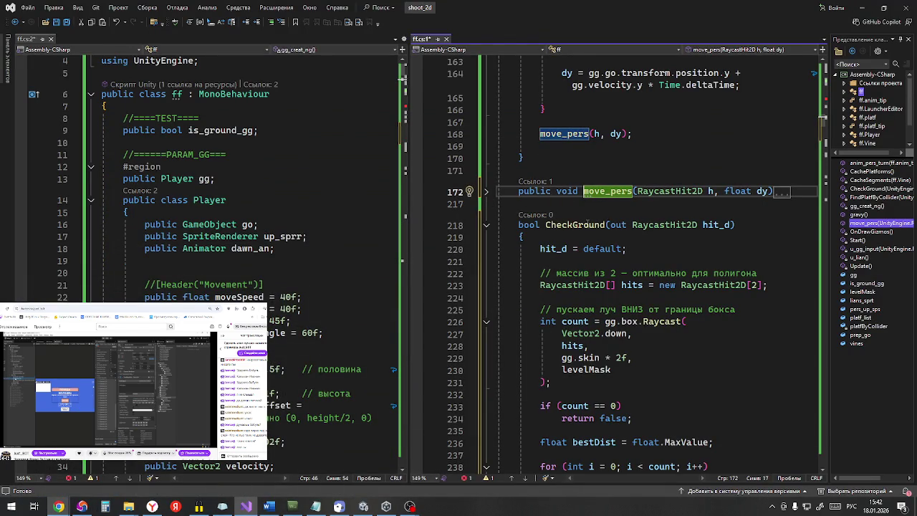
Step: Replace the ground_check call name in Update with CheckGround
click(586, 224)
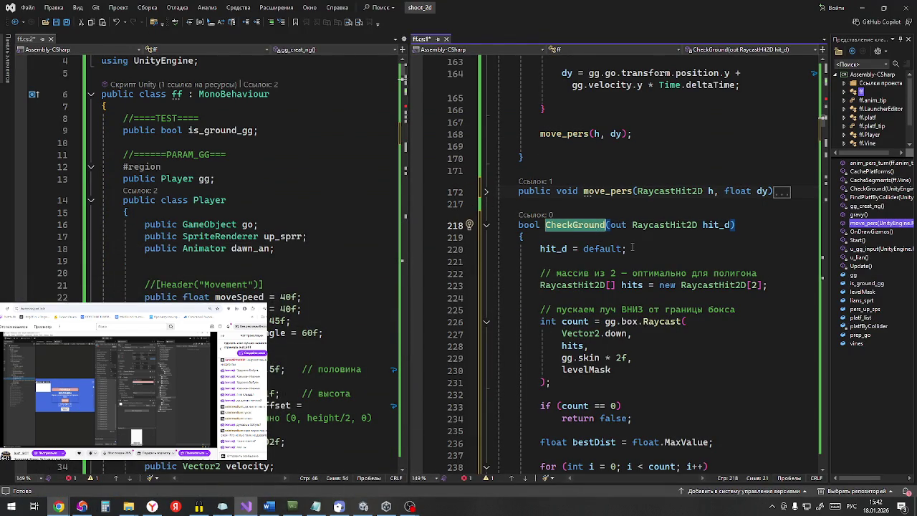
scroll(631, 247, up, 13)
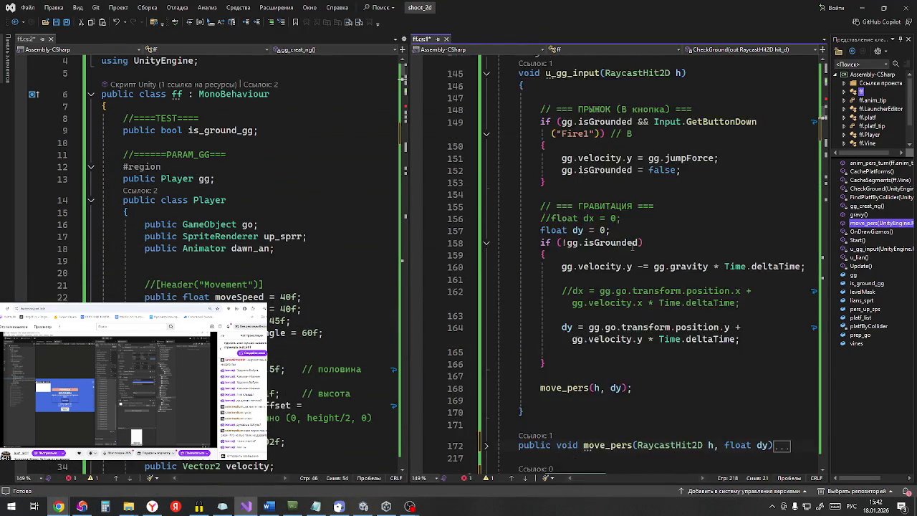
double_click(597, 162)
text(CheckGround)
scroll(569, 318, down, 20)
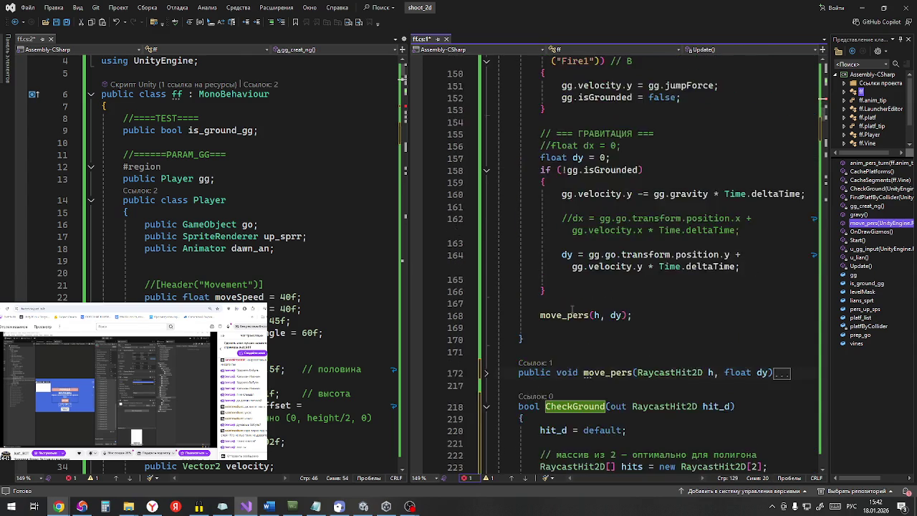
scroll(569, 318, down, 20)
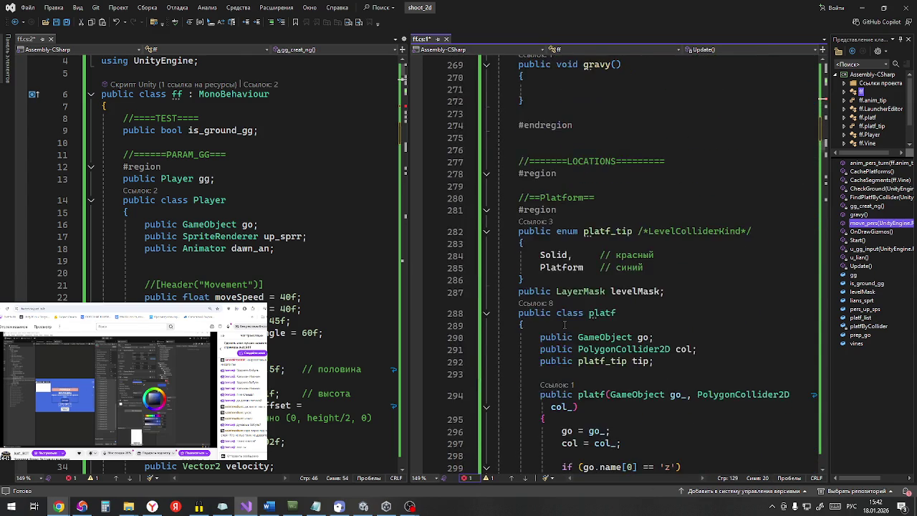
scroll(561, 328, up, 20)
scroll(561, 328, up, 20)
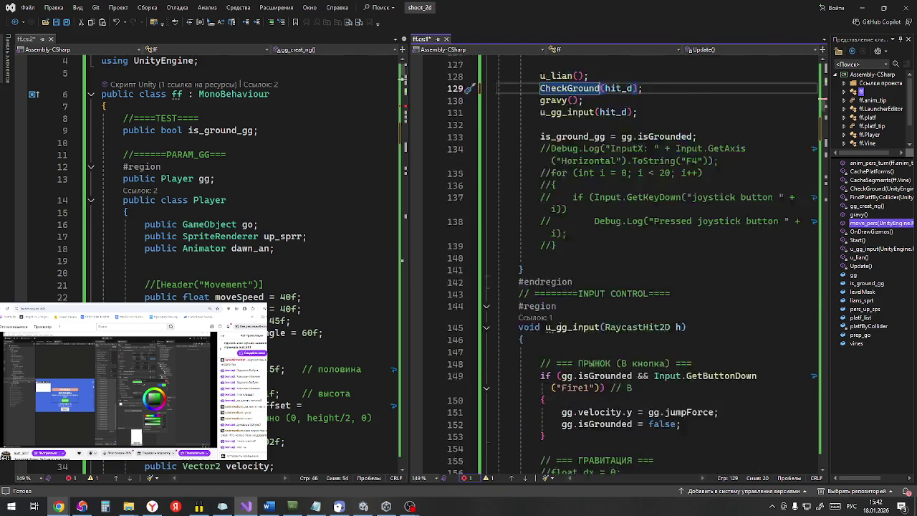
ctrl+click(577, 159)
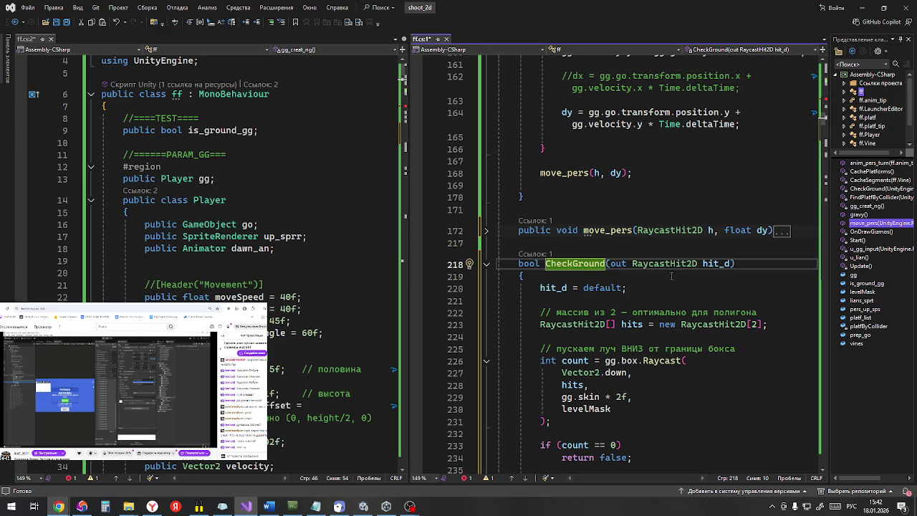
Step: Add the out keyword before hit_d so the call reads CheckGround(out hit_d)
scroll(671, 276, up, 15)
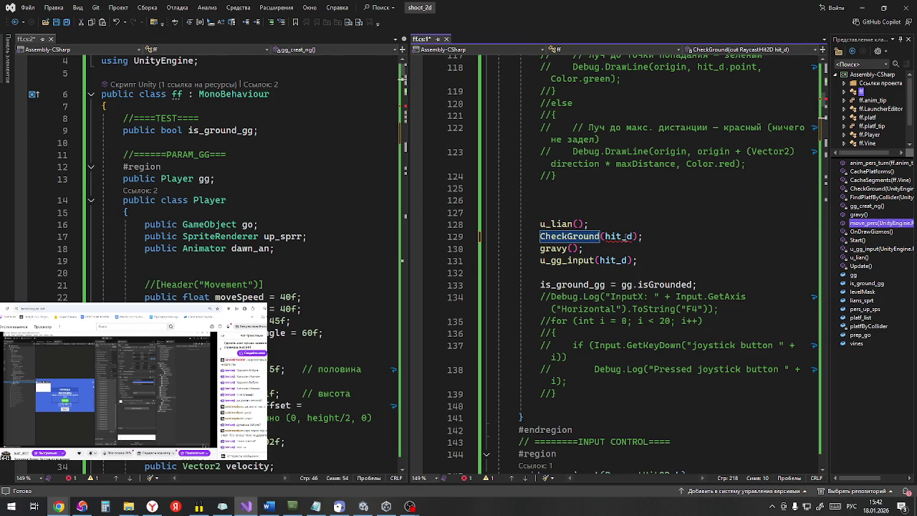
double_click(618, 236)
key(BackSpace)
click(662, 278)
key(ctrl+z)
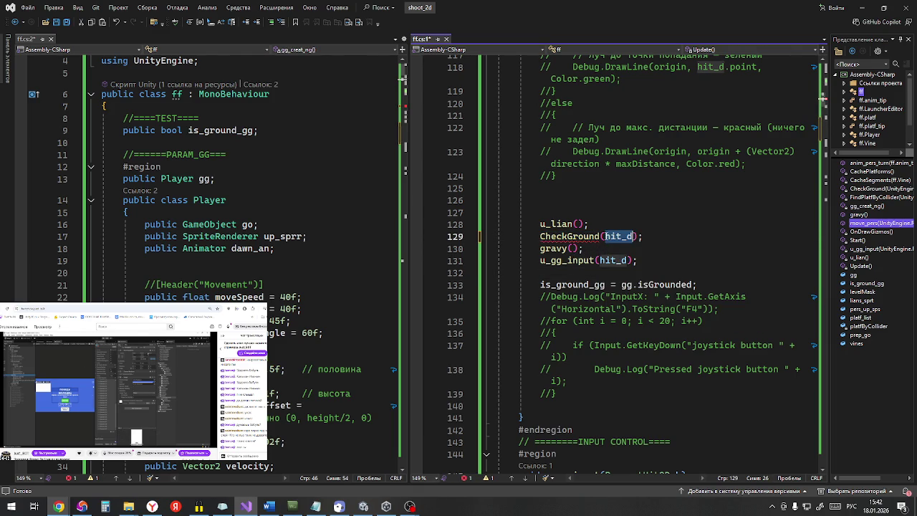
click(607, 237)
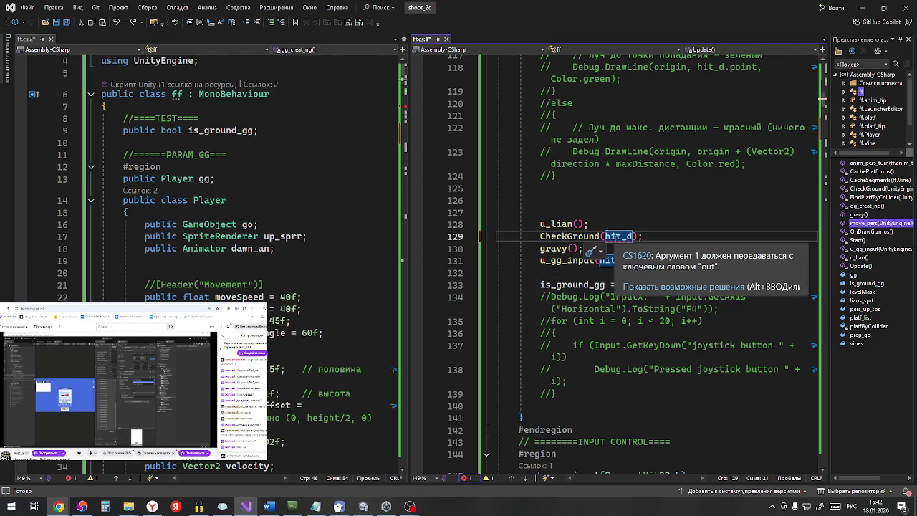
text(щге)
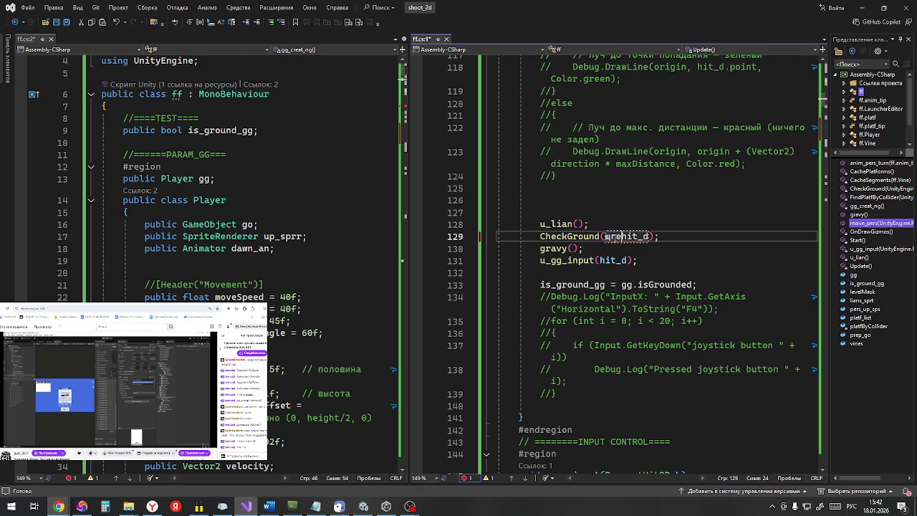
double_click(614, 236)
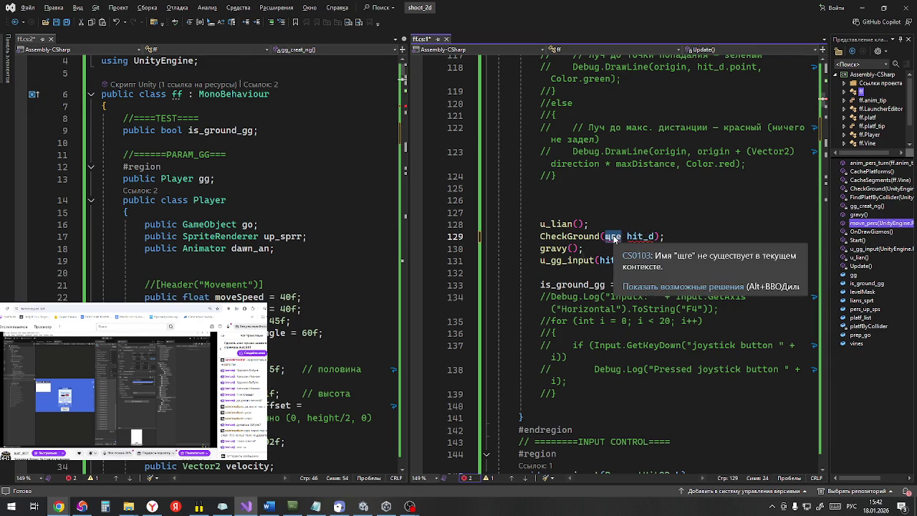
text(out)
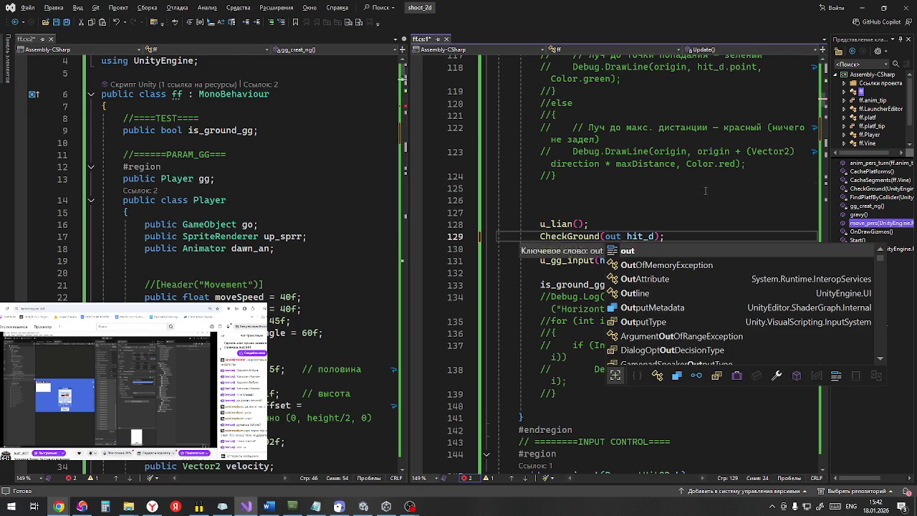
click(694, 189)
Step: Save all changed files in Visual Studio
scroll(624, 290, down, 20)
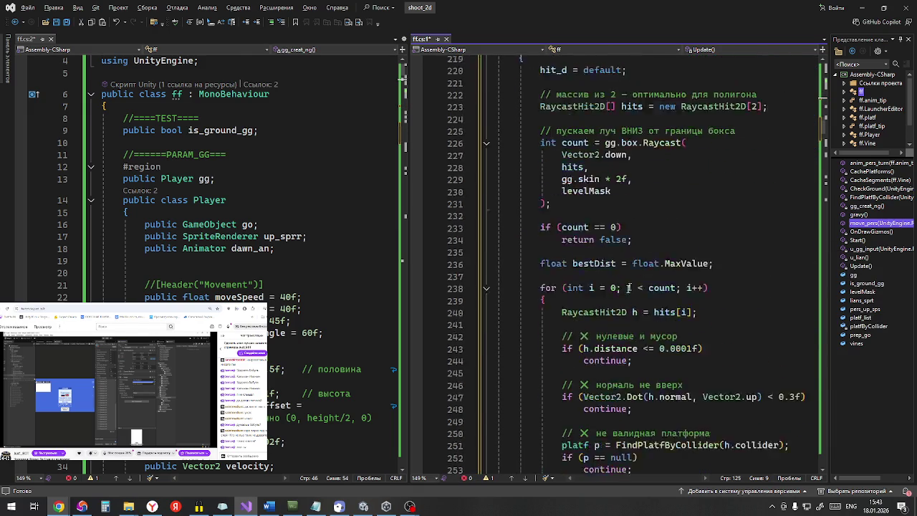
scroll(624, 290, down, 3)
click(68, 22)
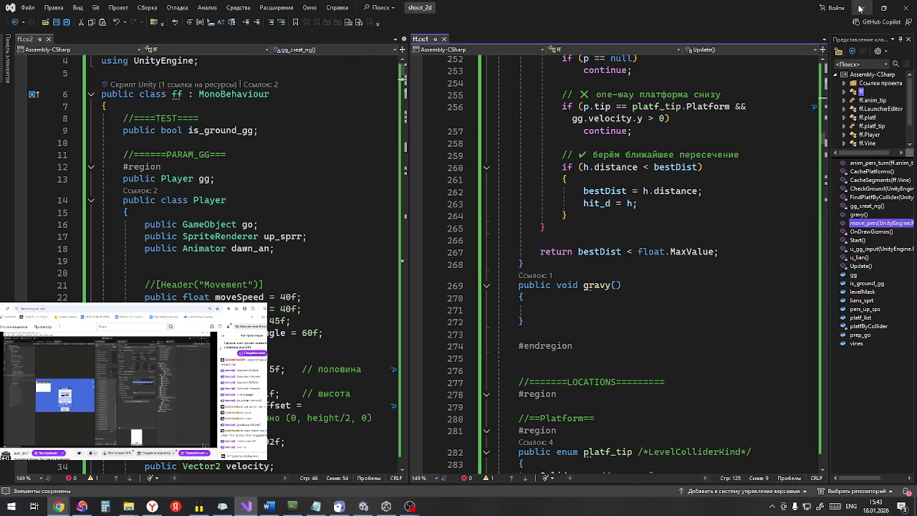
Step: Play-test gg's ground landing twice in Unity, then return to ff.cs in Visual Studio
click(854, 10)
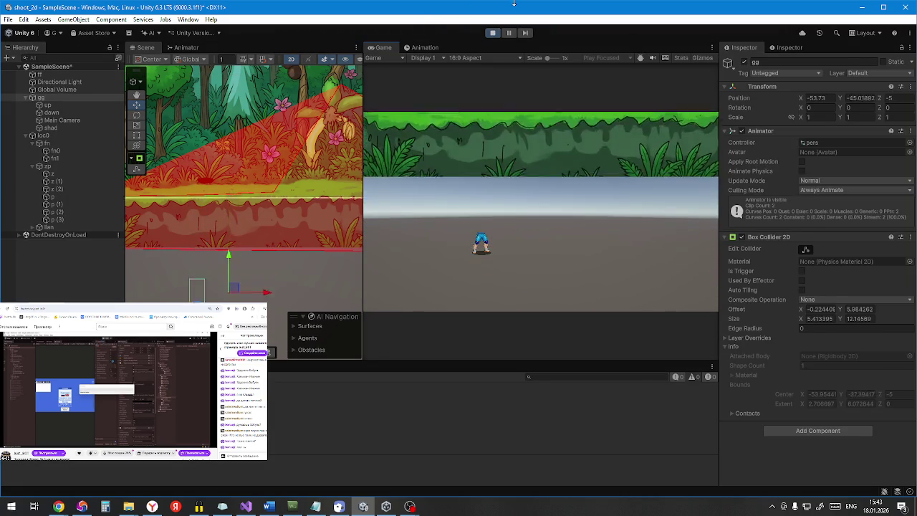
click(494, 33)
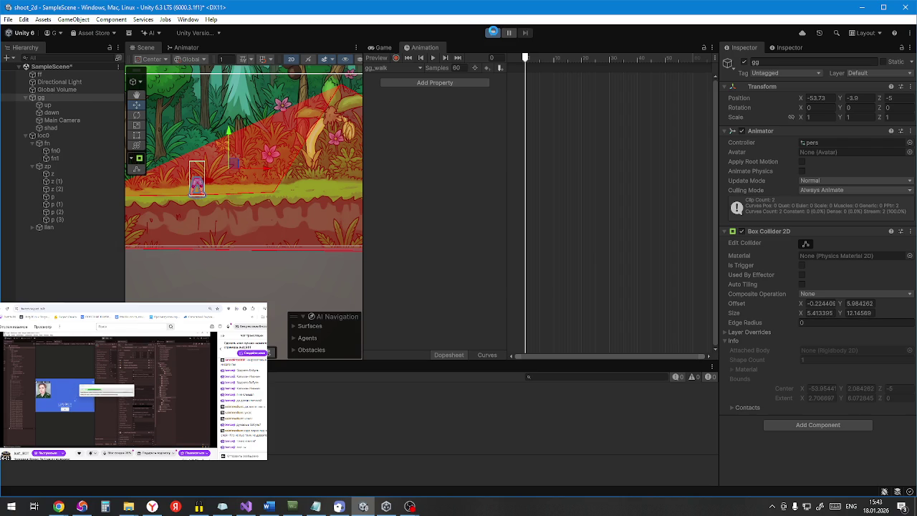
click(493, 33)
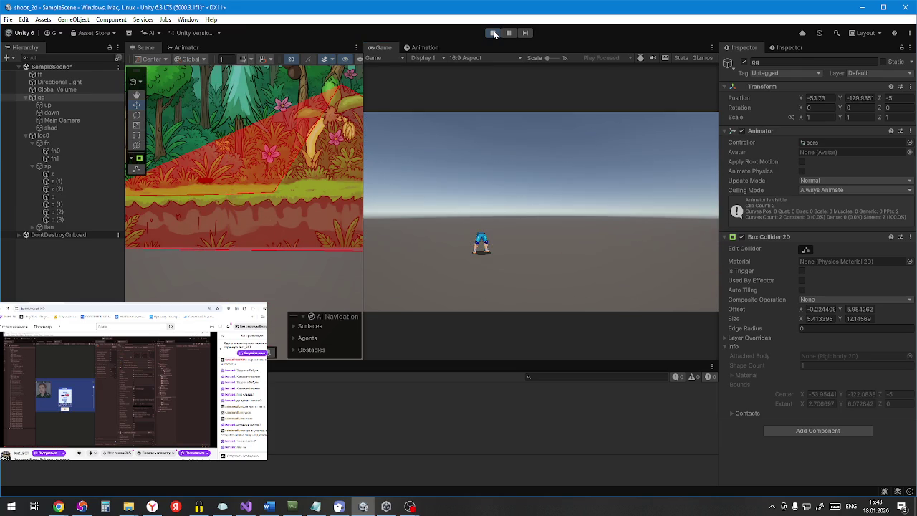
click(494, 33)
click(246, 507)
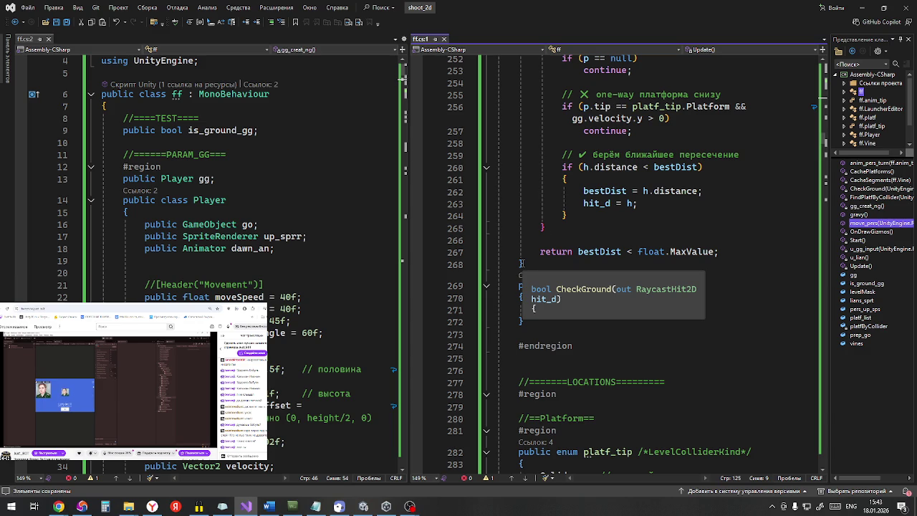
key(ctrl+z)
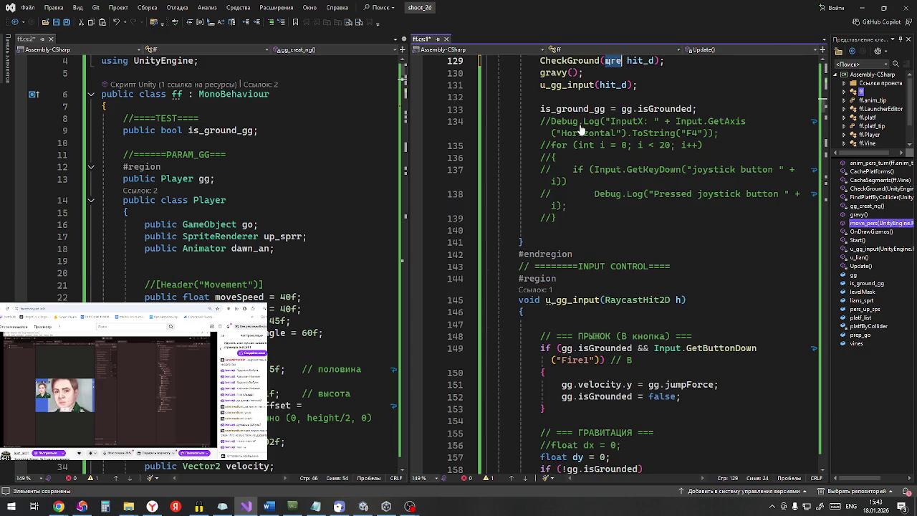
key(ctrl+z)
key(ctrl+z)
key(ctrl+z)
key(ctrl+z)
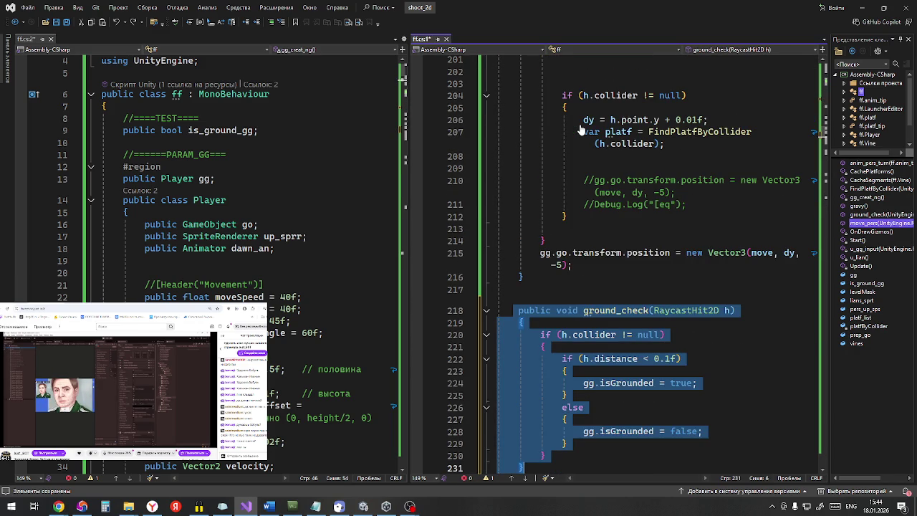
key(ctrl+z)
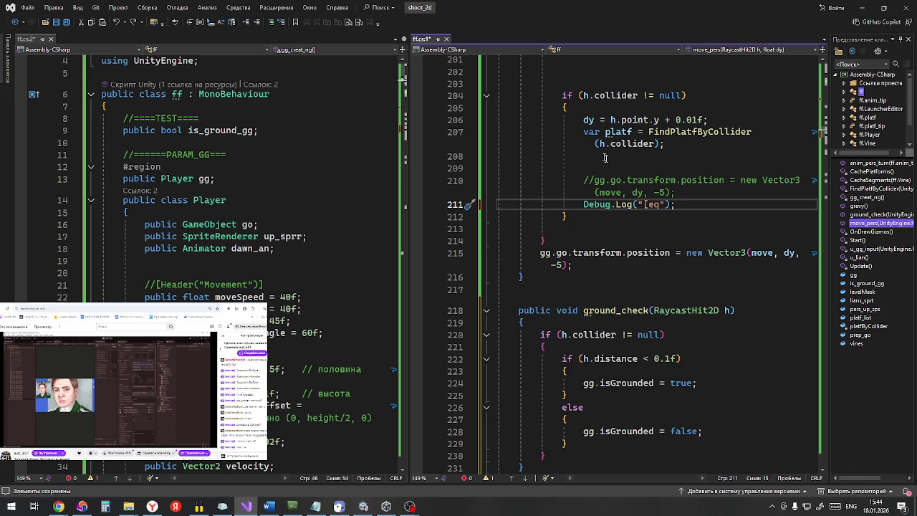
scroll(646, 283, down, 3)
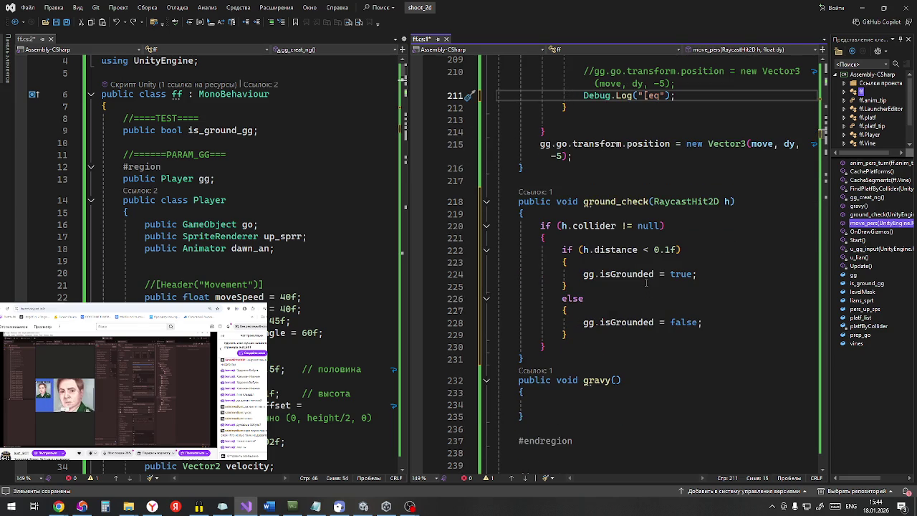
scroll(646, 283, up, 20)
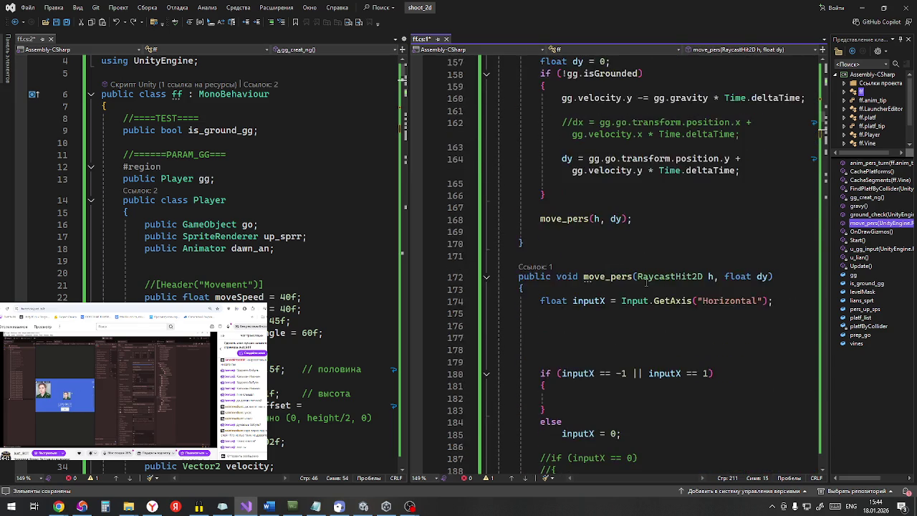
scroll(647, 283, up, 12)
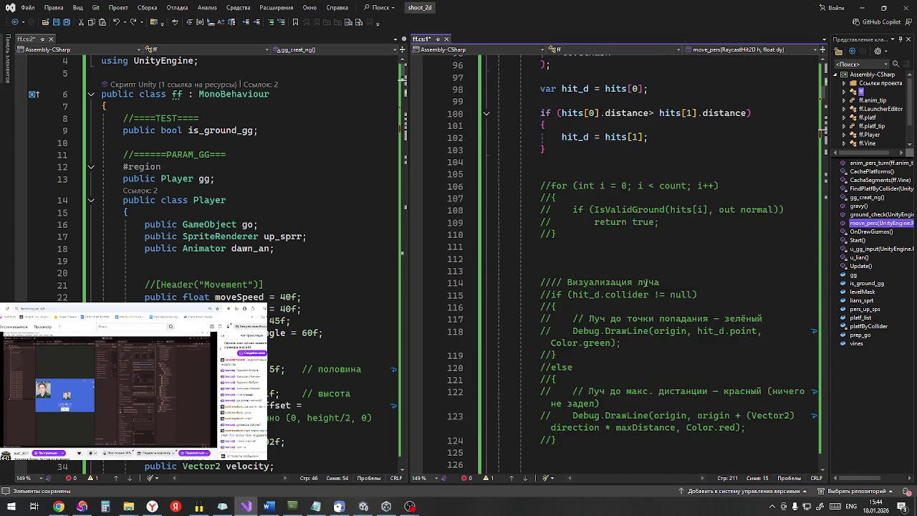
scroll(644, 287, down, 8)
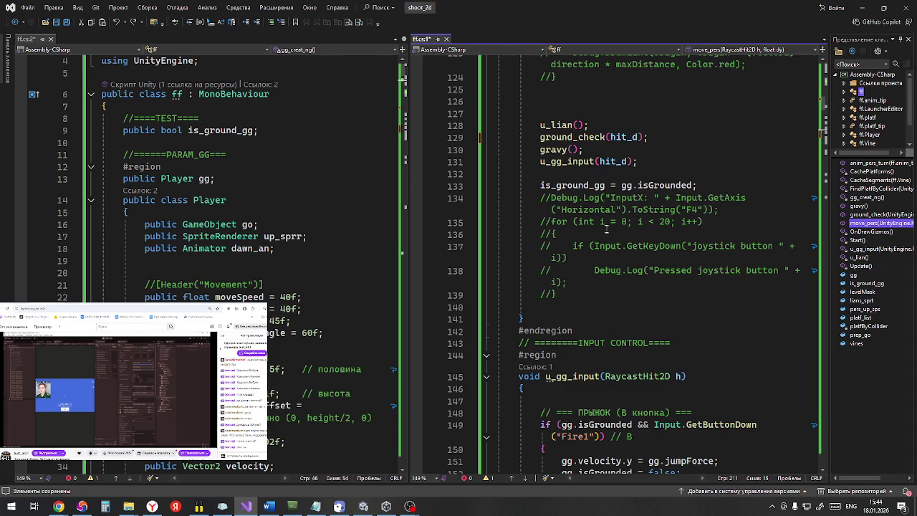
ctrl+click(579, 137)
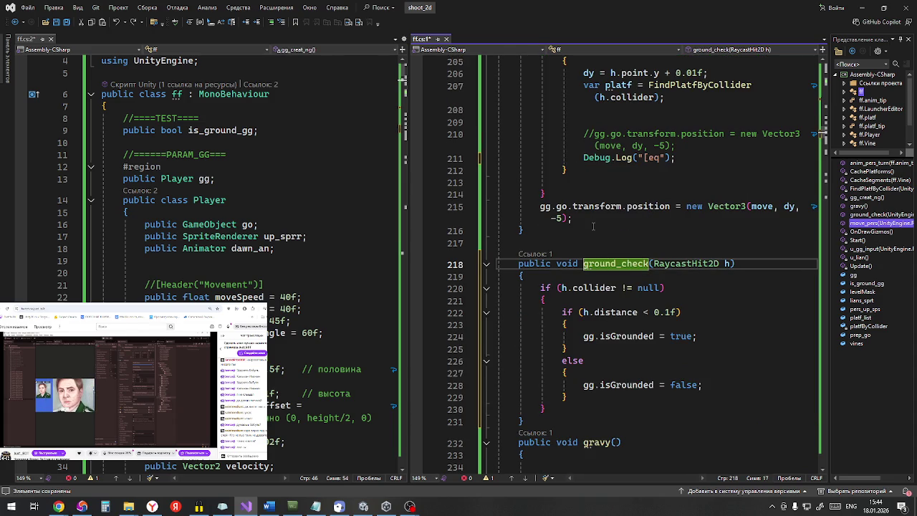
click(68, 22)
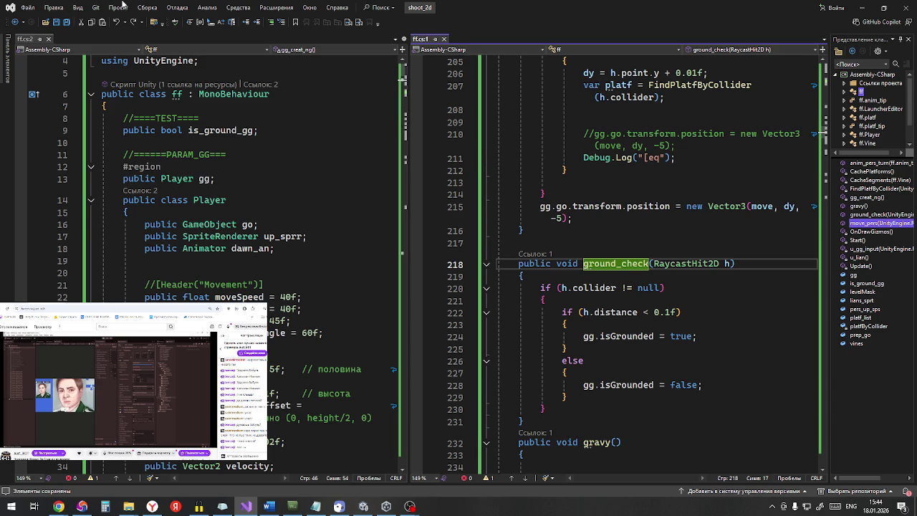
scroll(435, 180, down, 4)
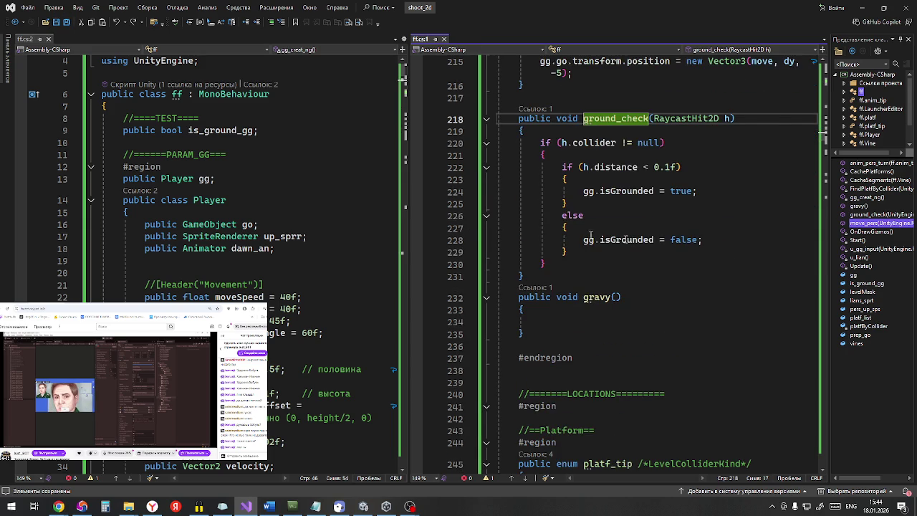
scroll(805, 220, down, 3)
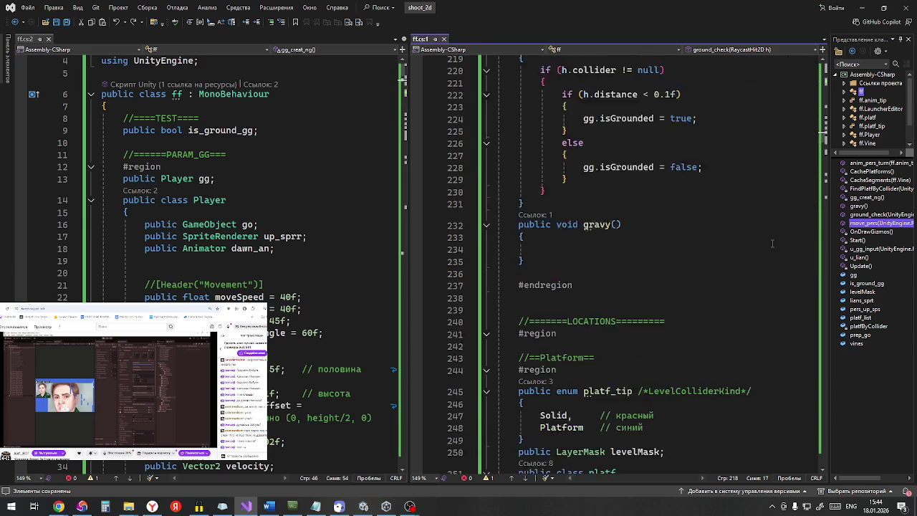
scroll(766, 238, up, 5)
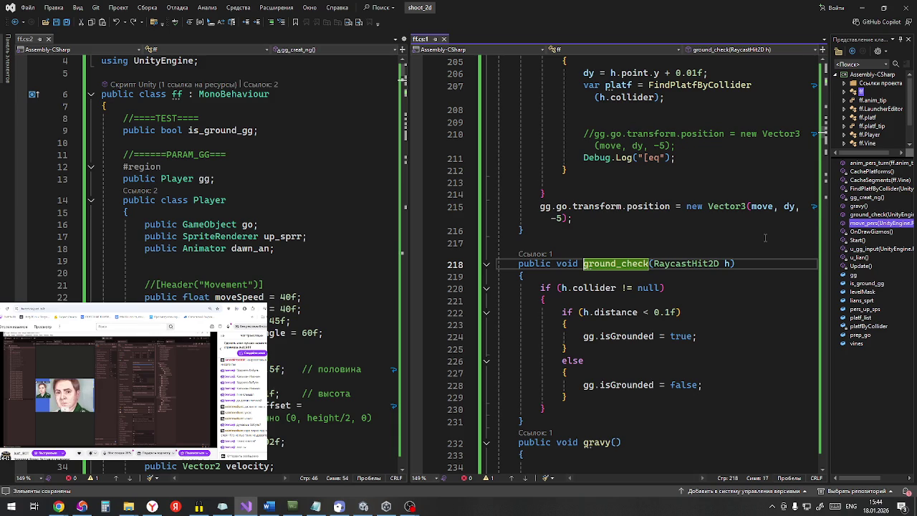
scroll(758, 239, down, 4)
scroll(757, 239, down, 19)
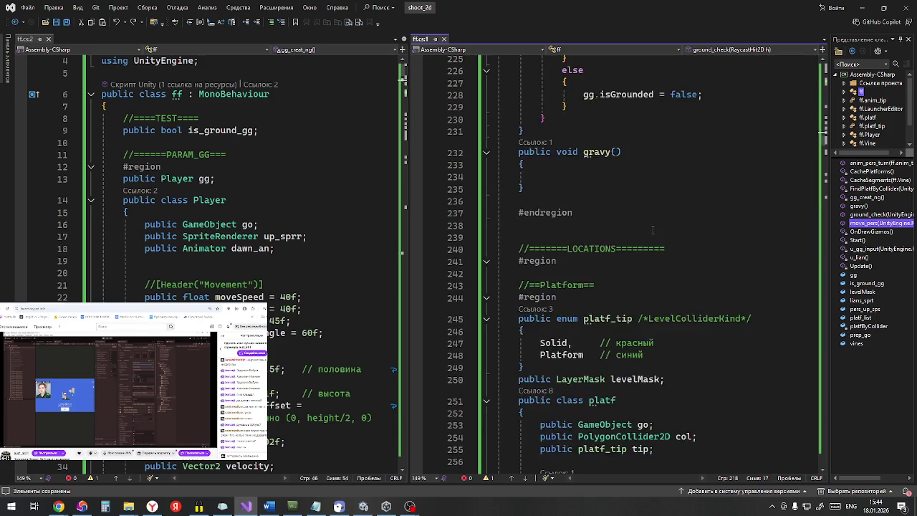
scroll(652, 234, down, 20)
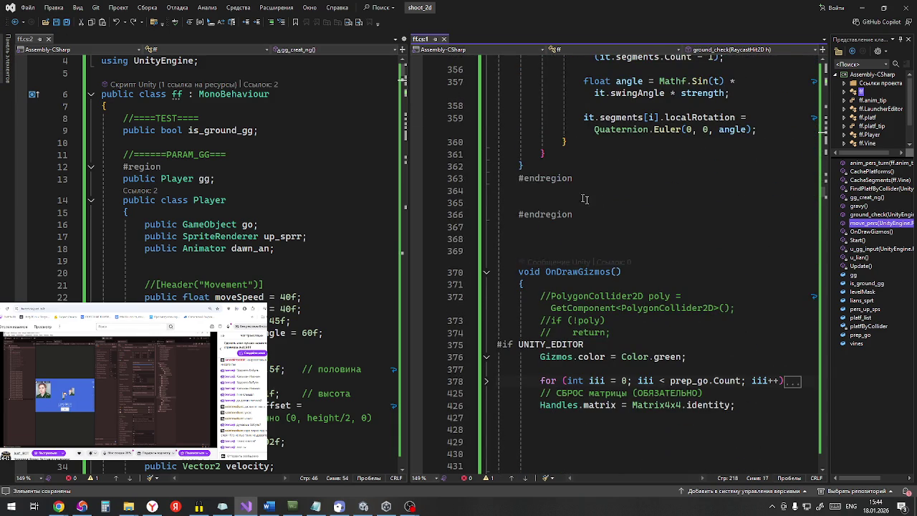
scroll(649, 237, down, 20)
scroll(649, 236, up, 20)
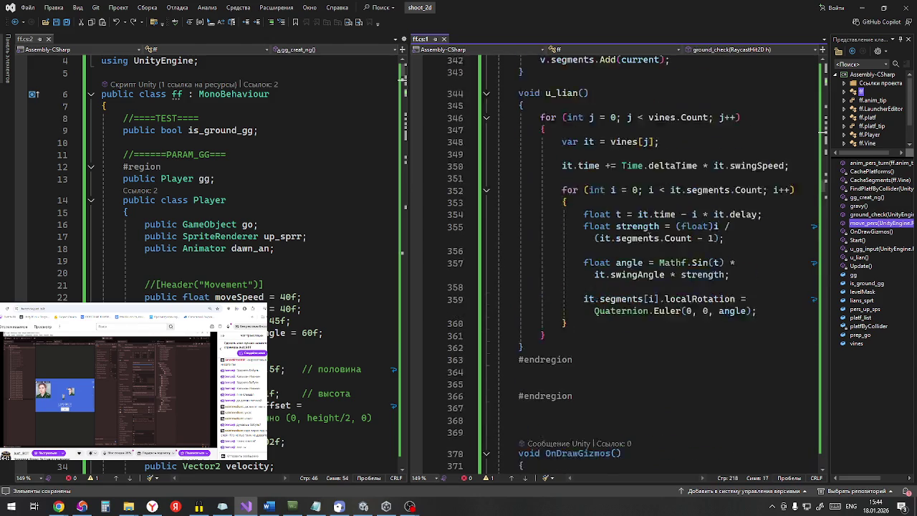
scroll(645, 242, up, 20)
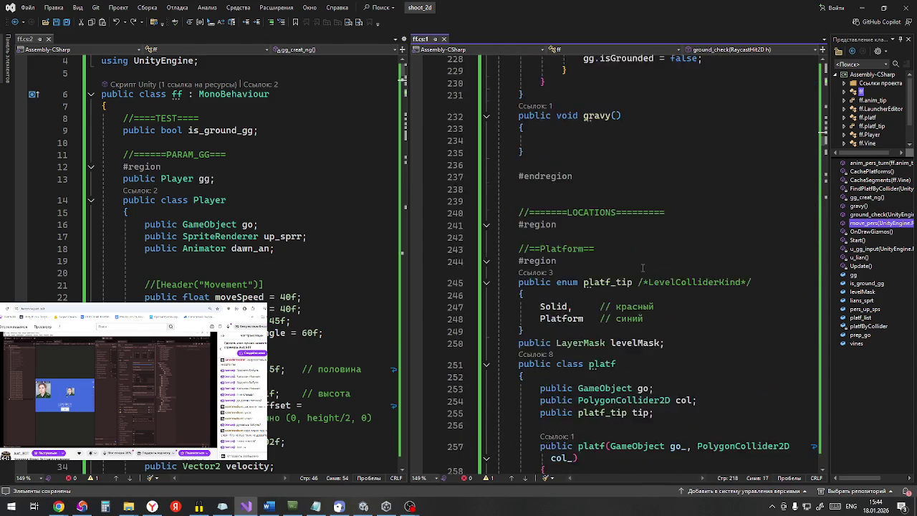
scroll(674, 265, up, 20)
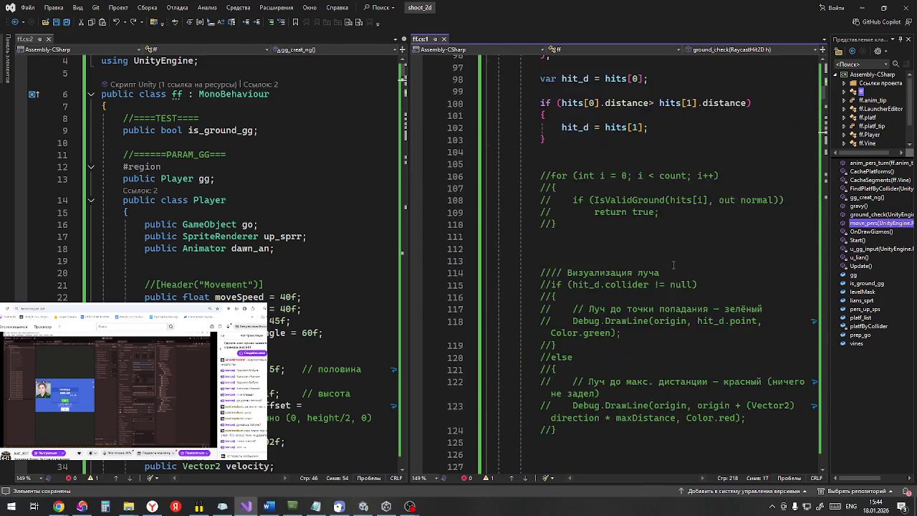
scroll(674, 265, up, 17)
scroll(673, 265, down, 20)
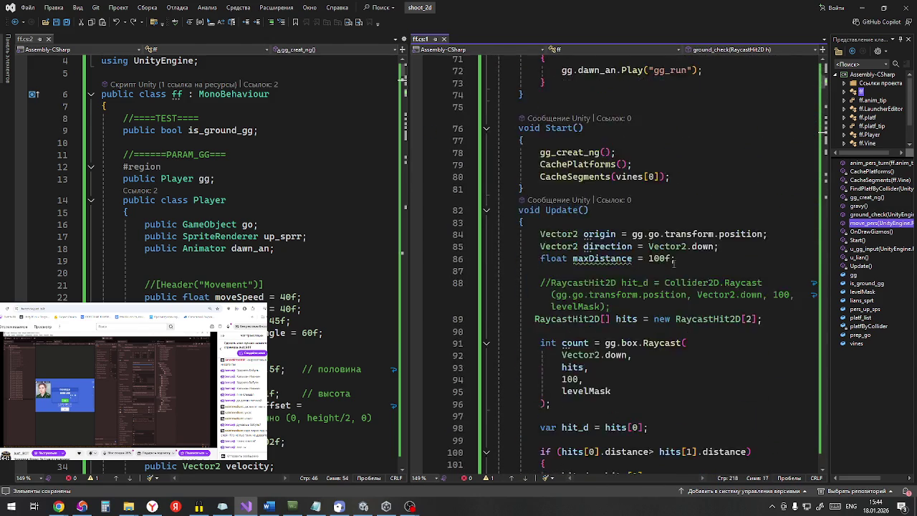
scroll(674, 263, up, 2)
scroll(673, 264, up, 1)
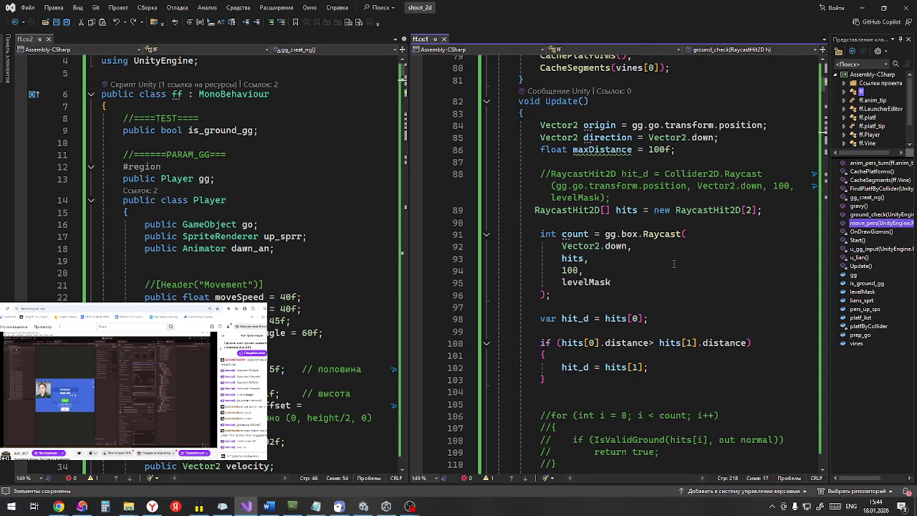
scroll(674, 264, up, 6)
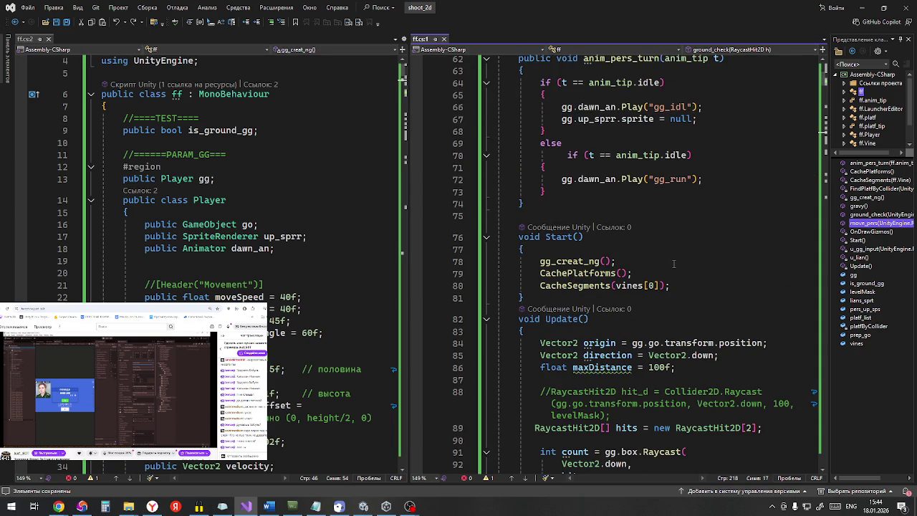
scroll(673, 264, up, 3)
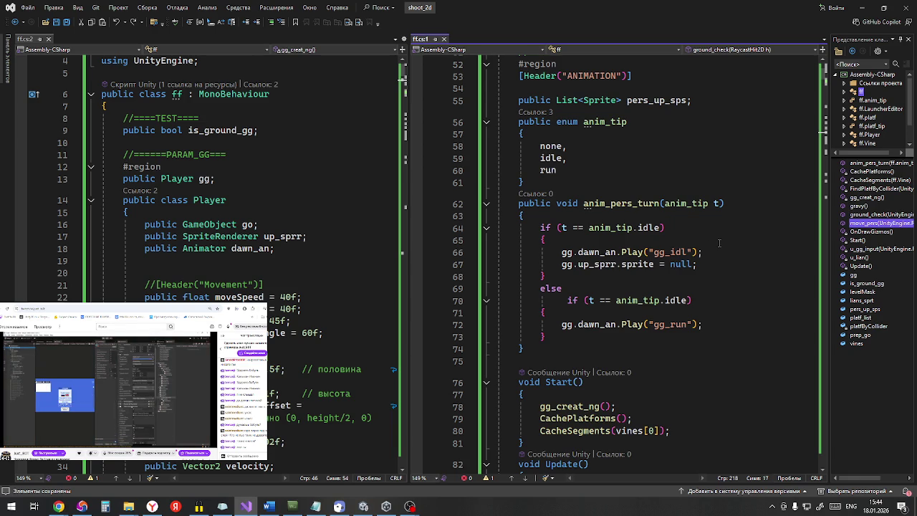
scroll(714, 252, down, 4)
scroll(714, 252, down, 4)
scroll(709, 258, up, 8)
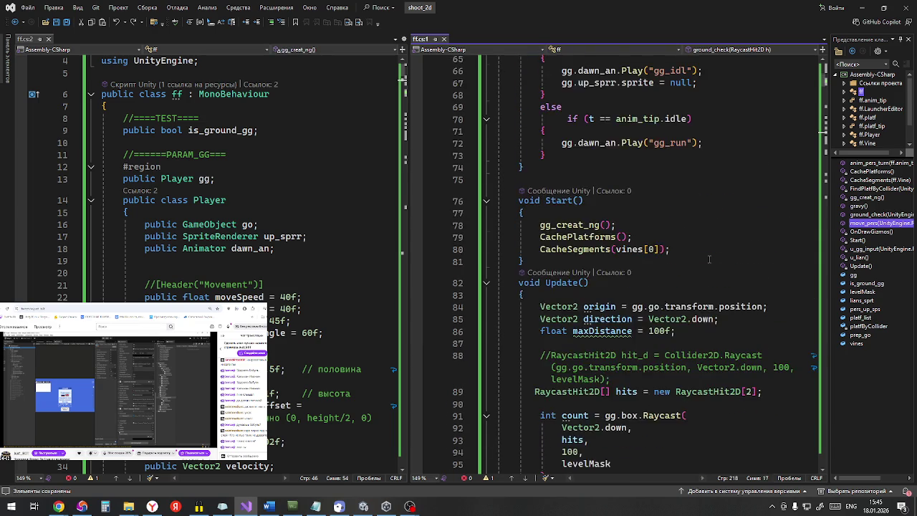
scroll(708, 259, up, 10)
scroll(702, 259, down, 15)
scroll(702, 259, down, 15)
scroll(698, 263, up, 7)
scroll(698, 263, up, 1)
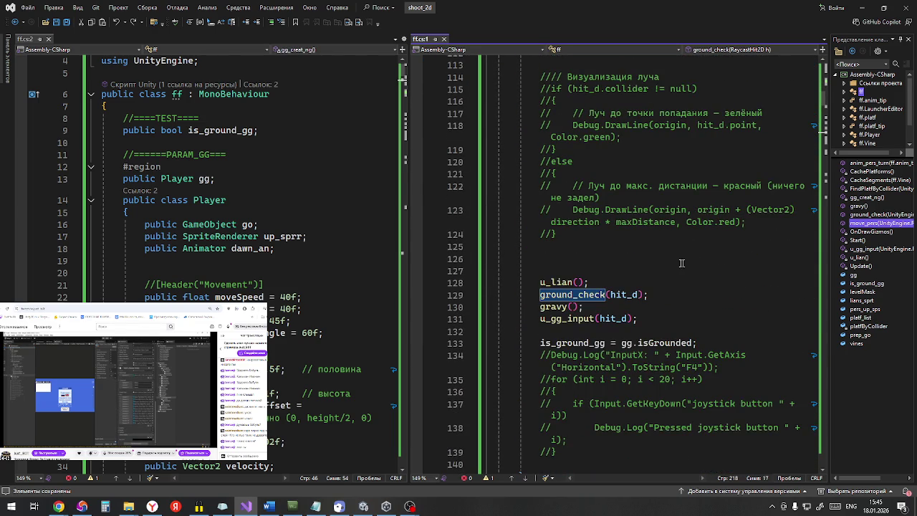
ctrl+click(561, 296)
scroll(627, 215, down, 3)
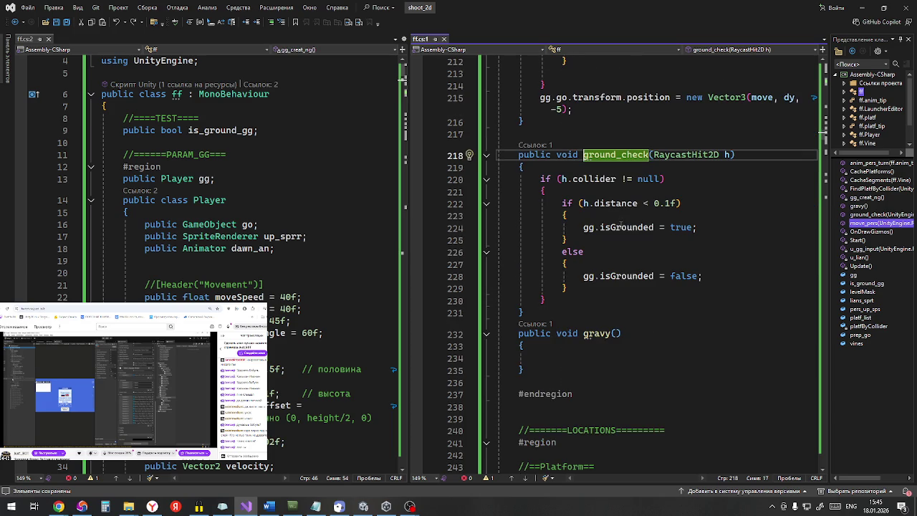
scroll(618, 227, down, 2)
scroll(613, 235, up, 3)
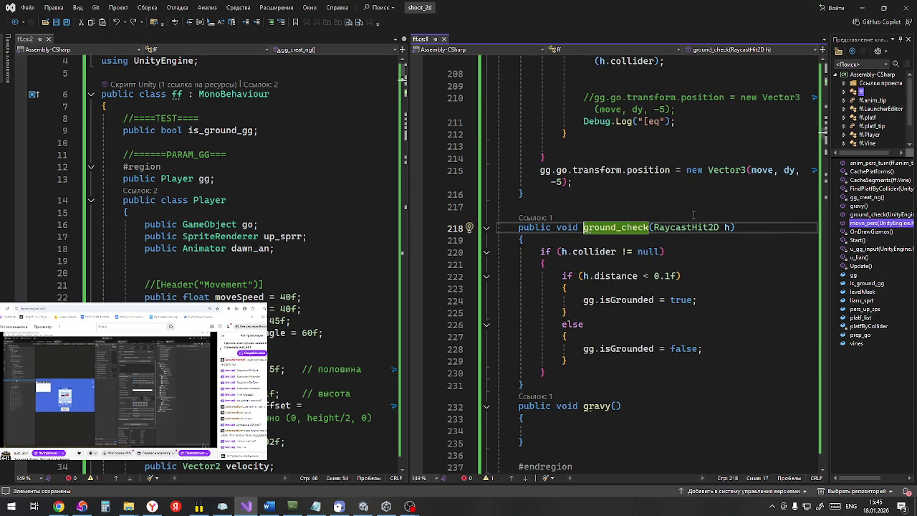
scroll(694, 215, up, 15)
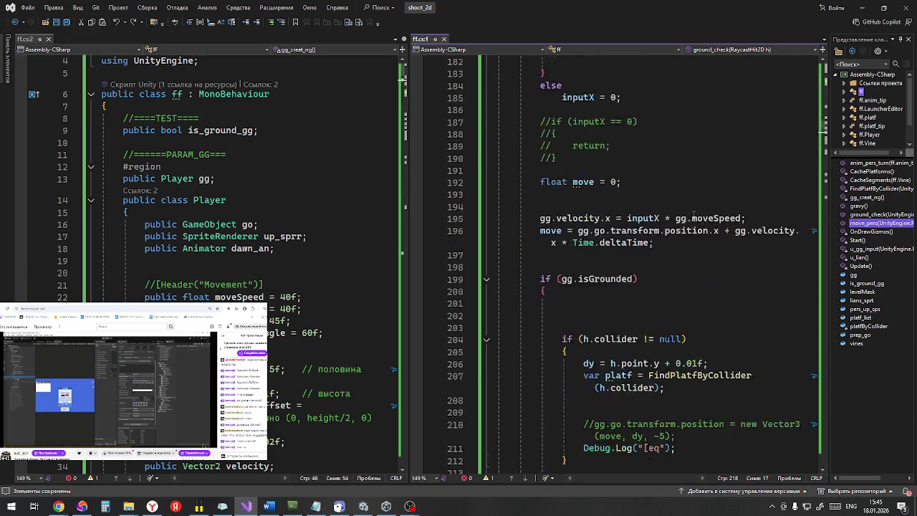
scroll(693, 215, up, 14)
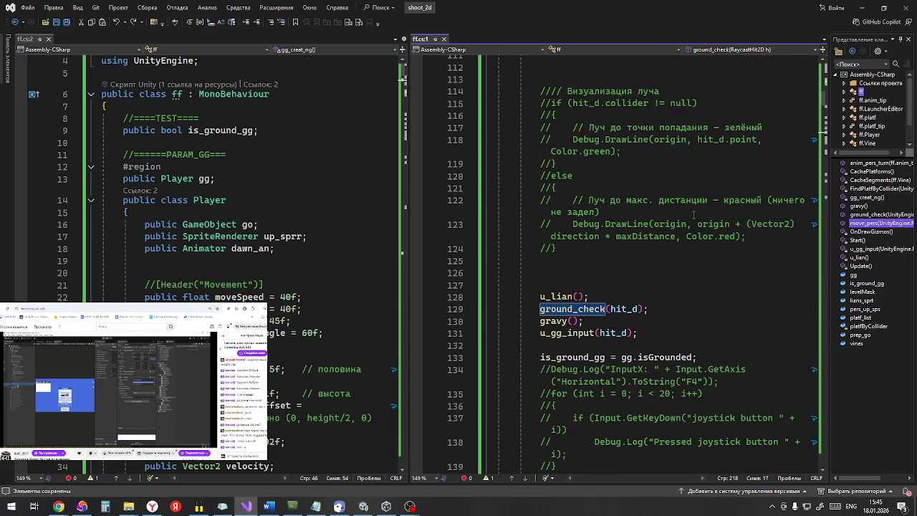
scroll(693, 215, up, 8)
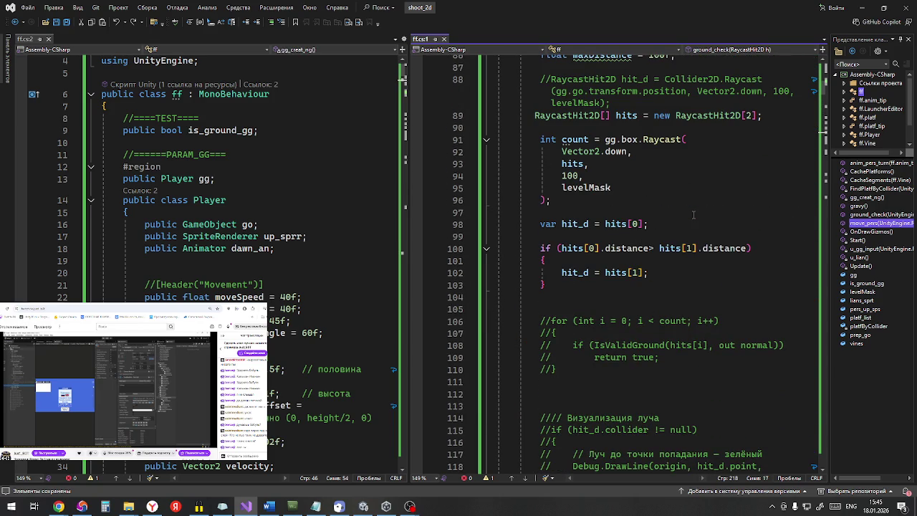
scroll(694, 215, up, 1)
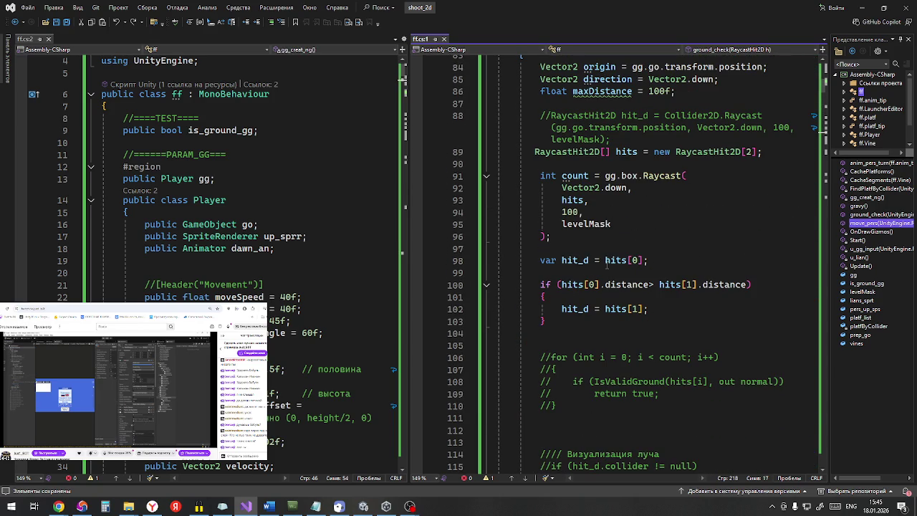
drag(561, 284, 747, 285)
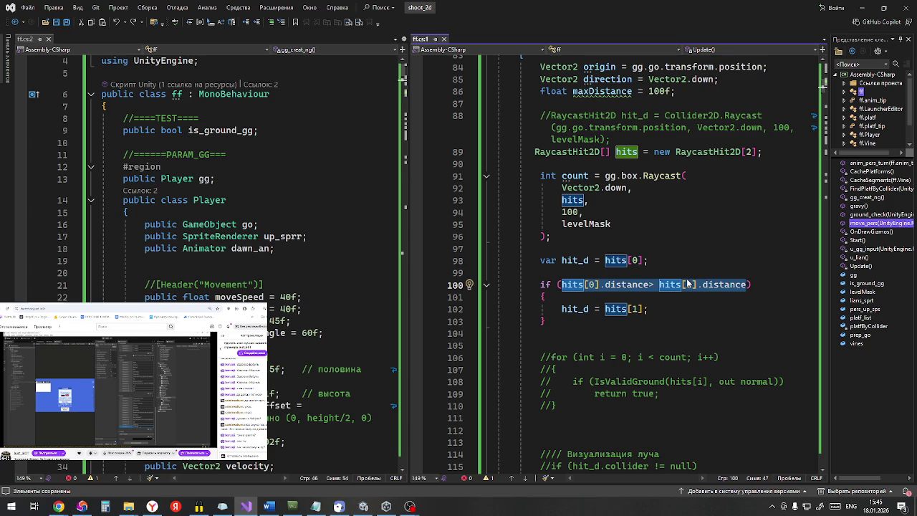
Step: Add Debug.Log(hit_d.distance); on line 104, save all scripts, and return to Unity
click(681, 332)
text(Debug.Log(hit_d);)
key(Left)
key(Left)
text(.)
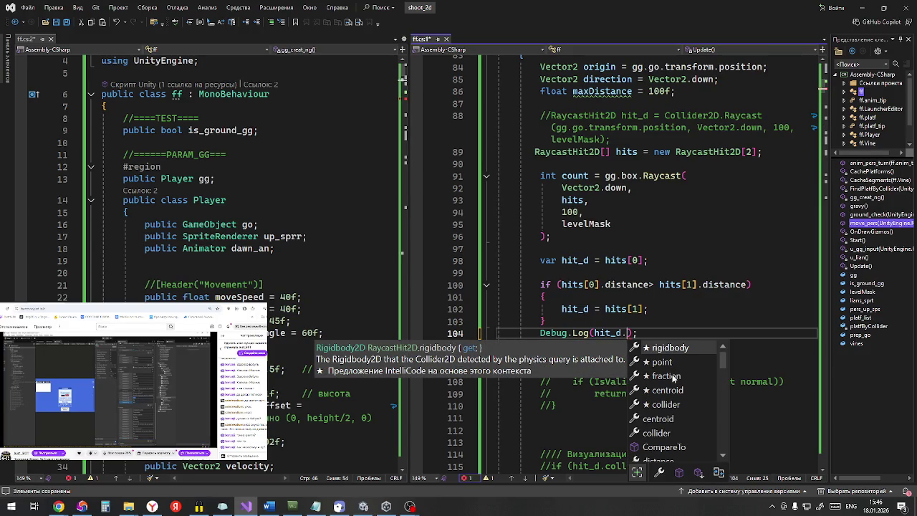
text(dis)
key(Tab)
click(686, 333)
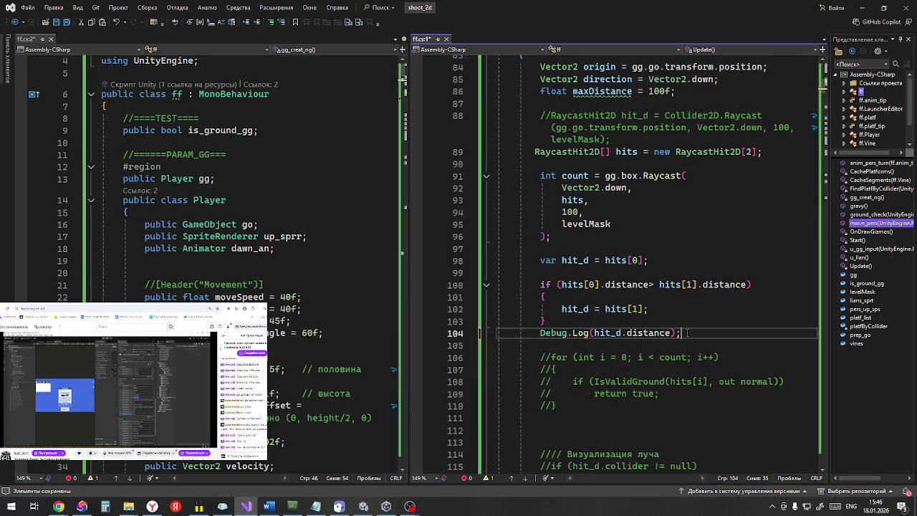
click(68, 21)
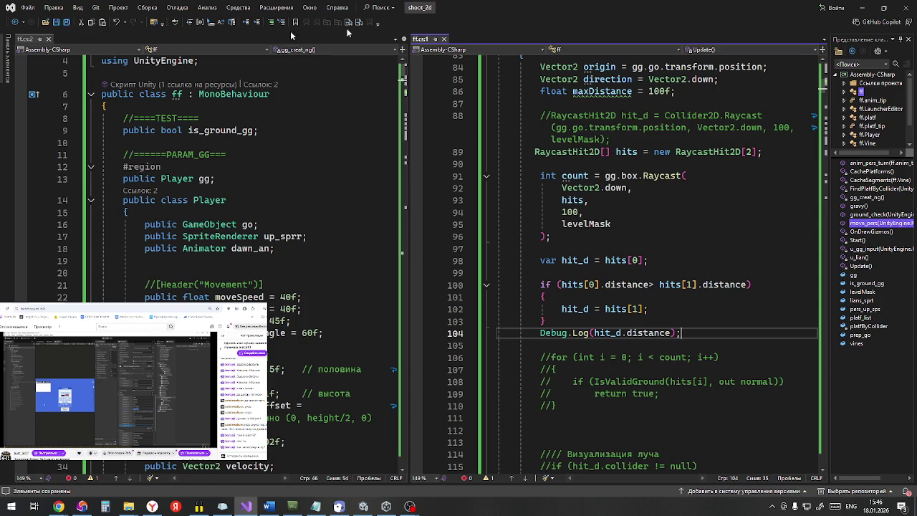
click(865, 8)
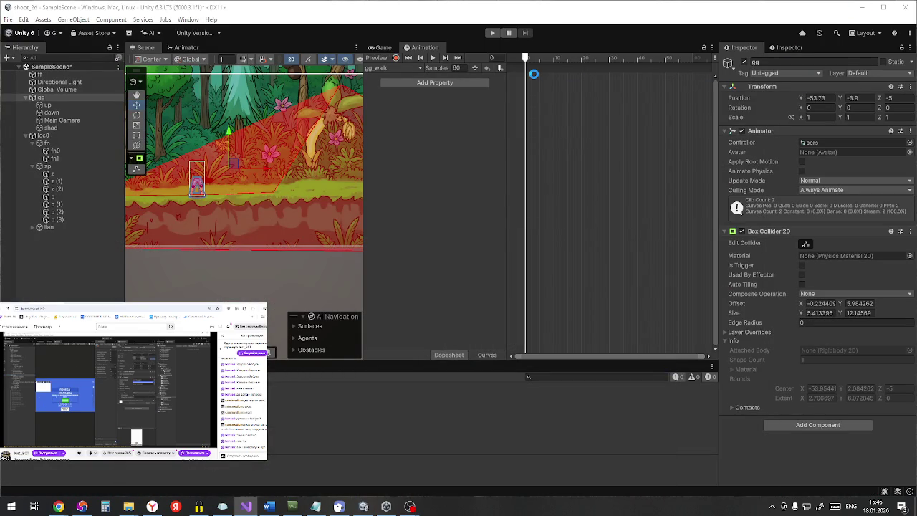
Step: Play the jungle level, running right with D and jumping with Space, then stop playing
click(494, 33)
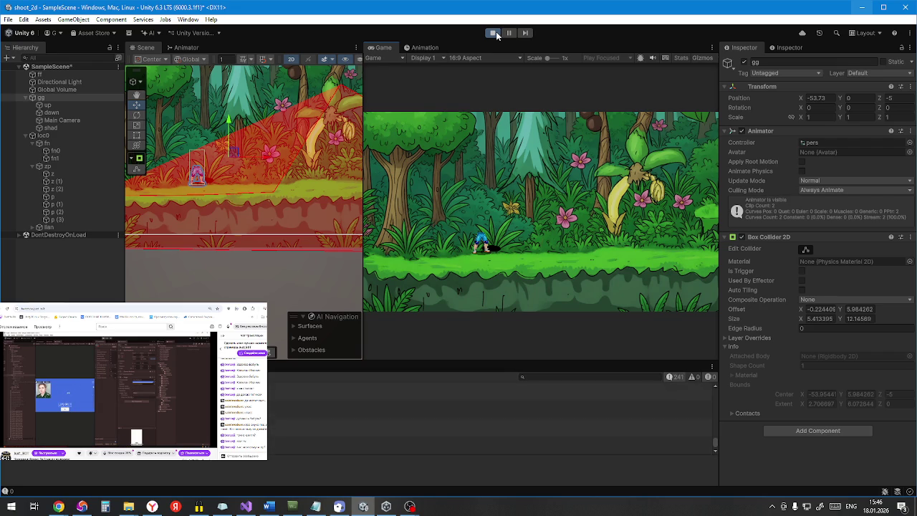
click(522, 134)
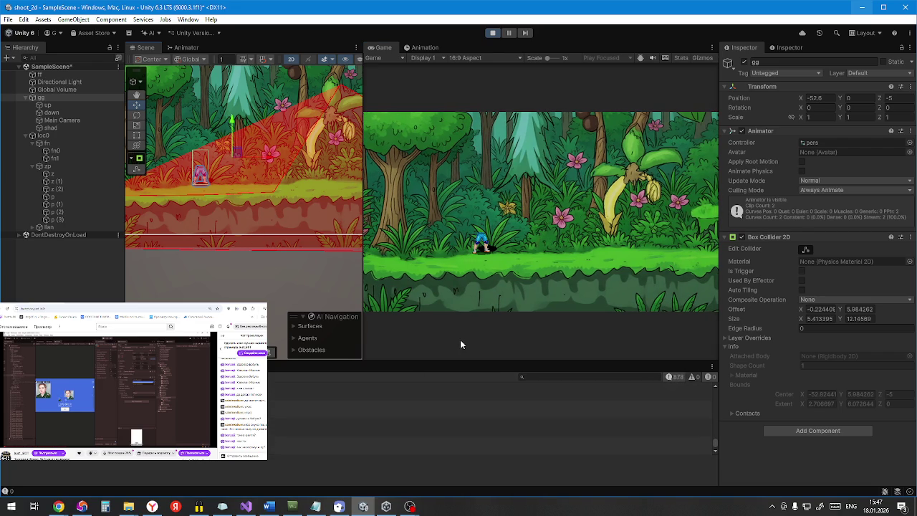
key(d)
key(d)
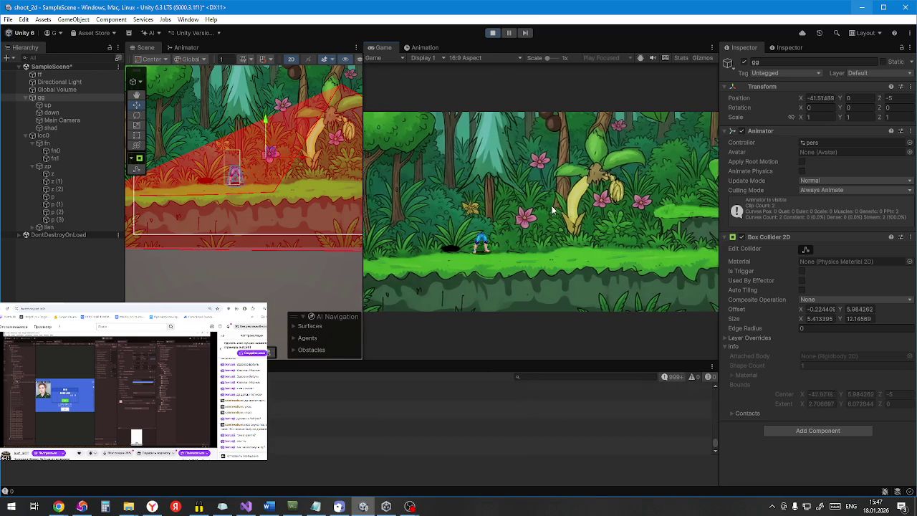
key(space)
key(d)
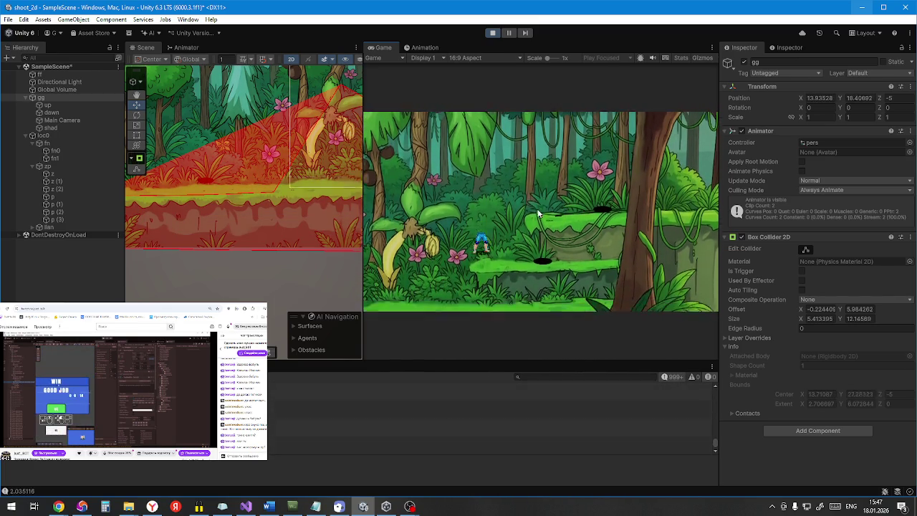
key(d)
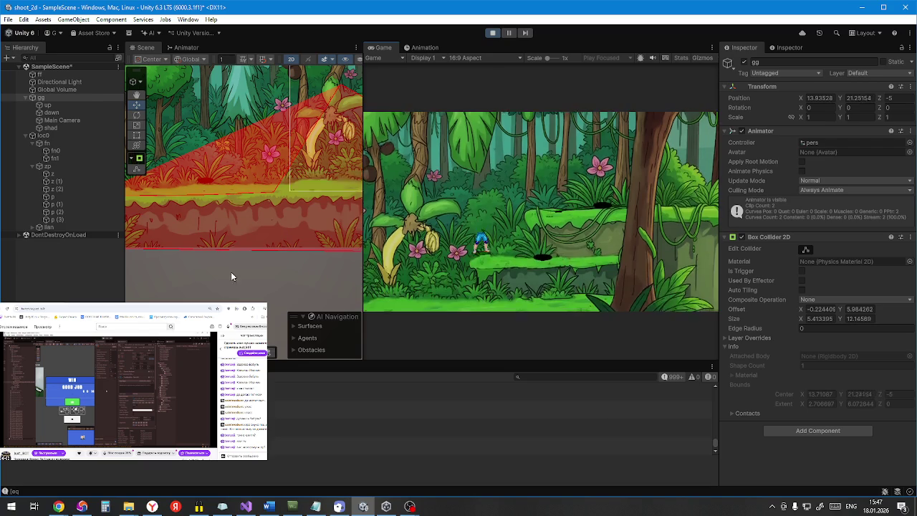
key(d)
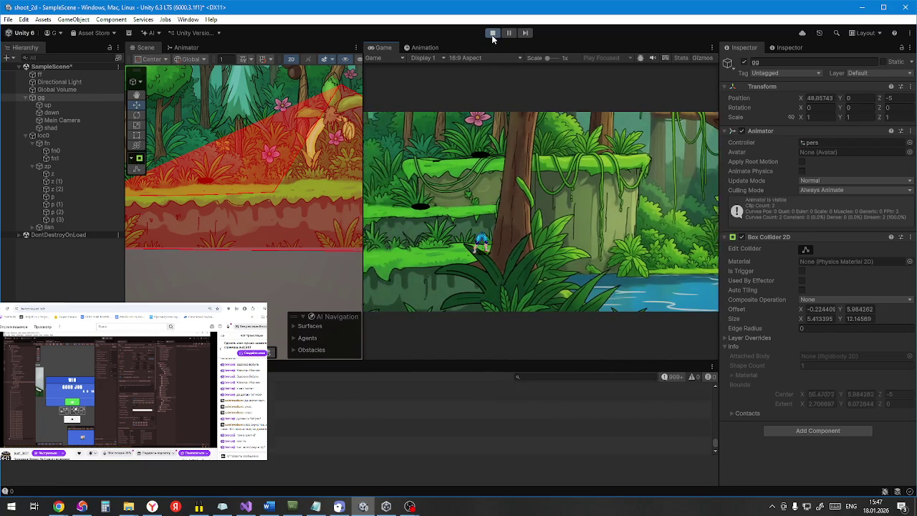
click(492, 34)
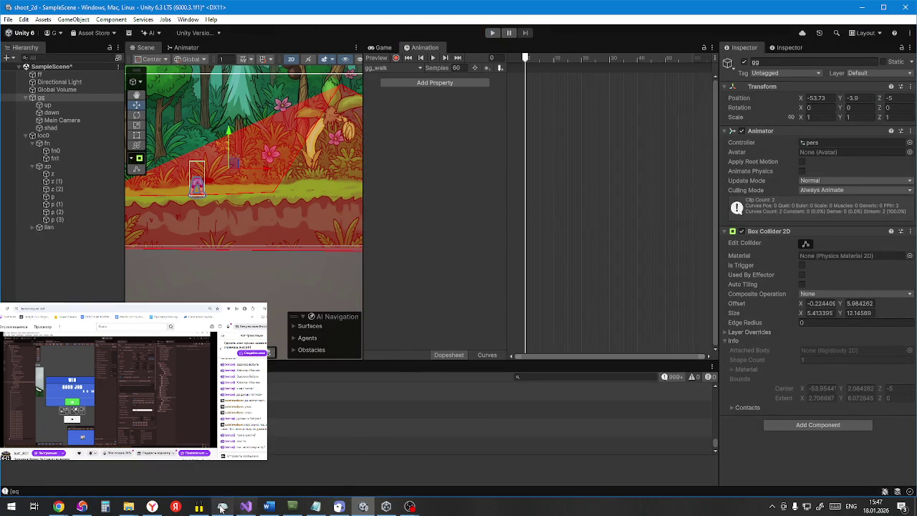
click(246, 507)
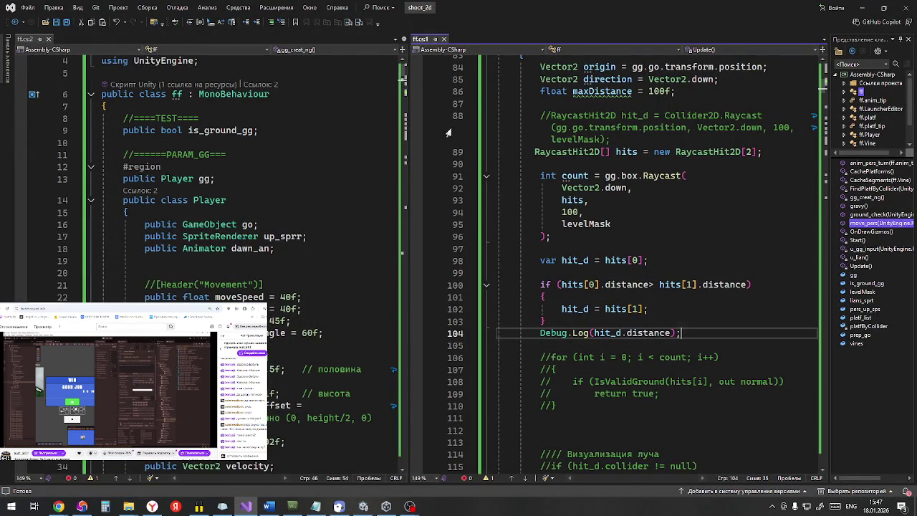
Step: Drag the editor splitter left to widen the ground-check code pane, then minimize Visual Studio
mouse_move(409, 152)
mouse_down()
mouse_move(354, 157)
mouse_move(346, 162)
mouse_move(408, 168)
mouse_move(360, 180)
mouse_up()
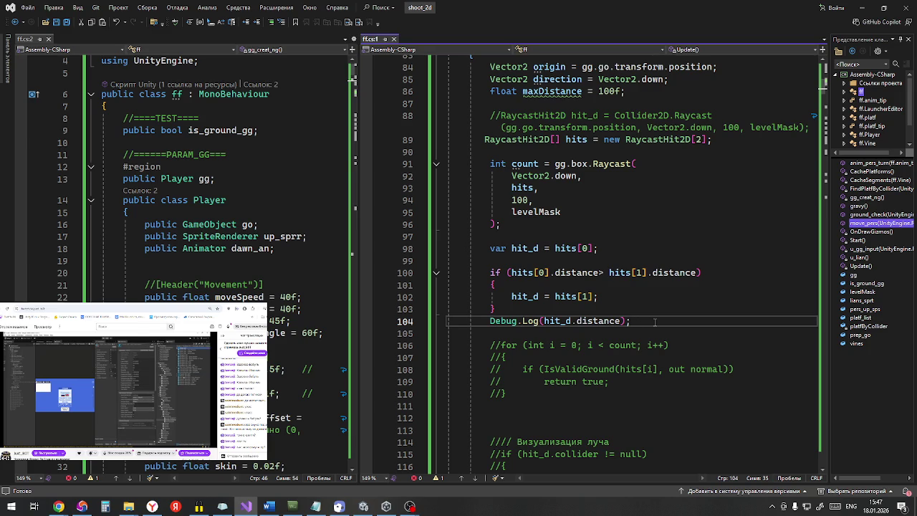
click(864, 7)
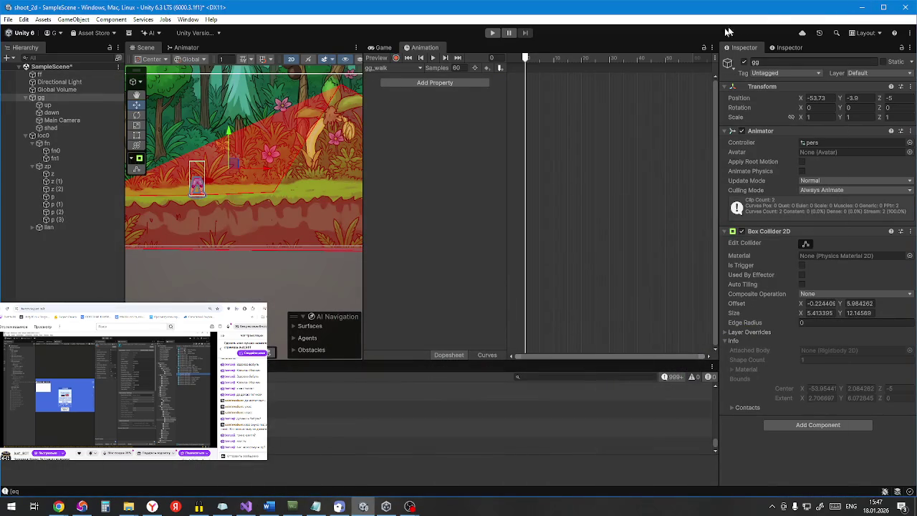
Step: Play the scene, zooming in on gg's feet and collider to check the ground ray, then stop
scroll(284, 203, up, 5)
drag(283, 204, 307, 210)
click(493, 32)
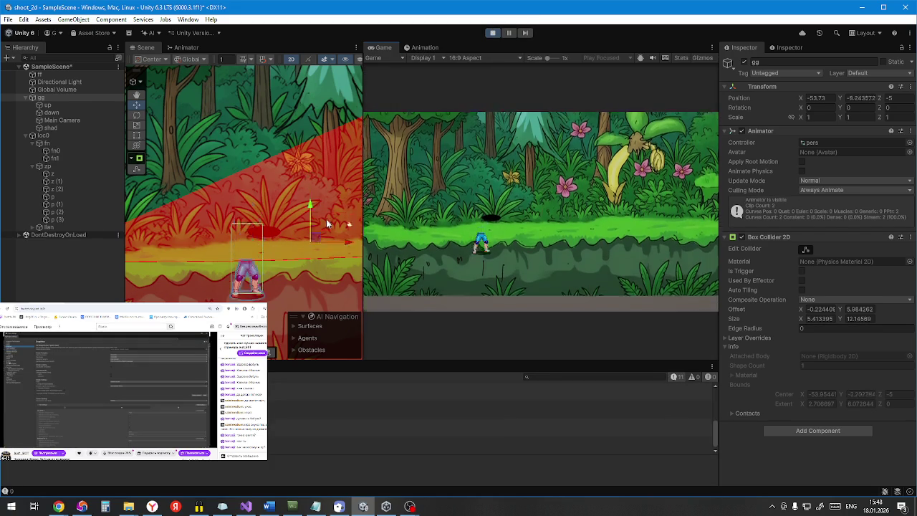
scroll(278, 211, up, 5)
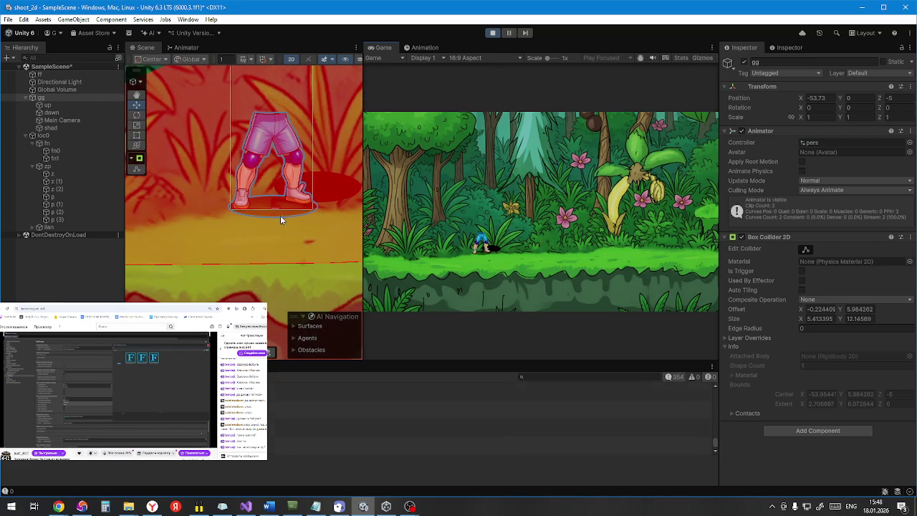
scroll(280, 220, up, 8)
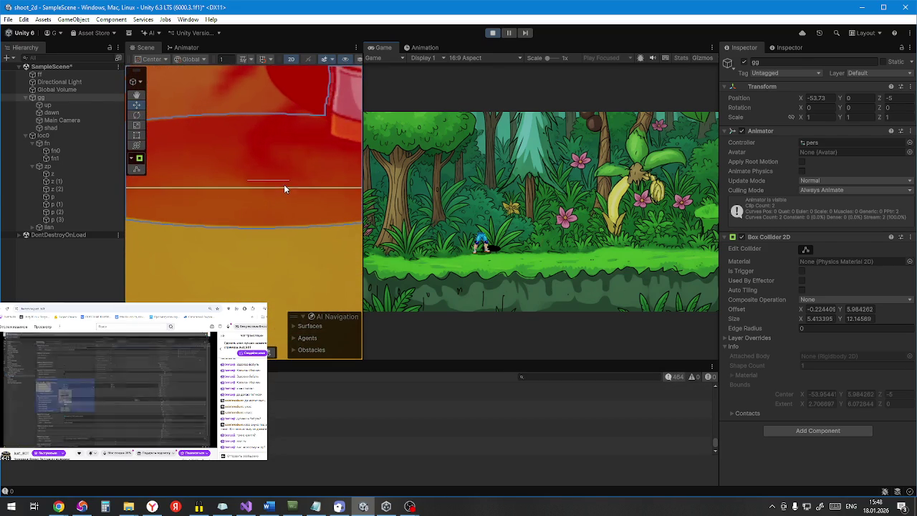
scroll(273, 188, down, 5)
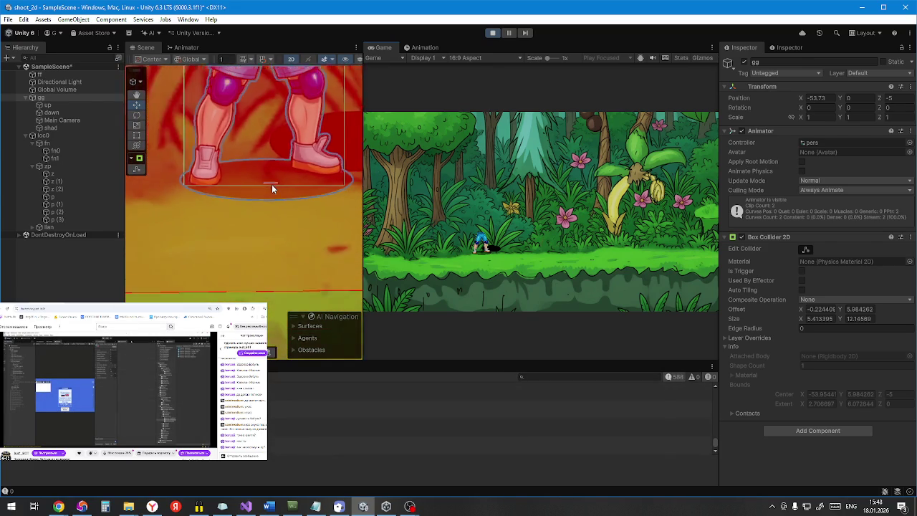
scroll(272, 185, down, 5)
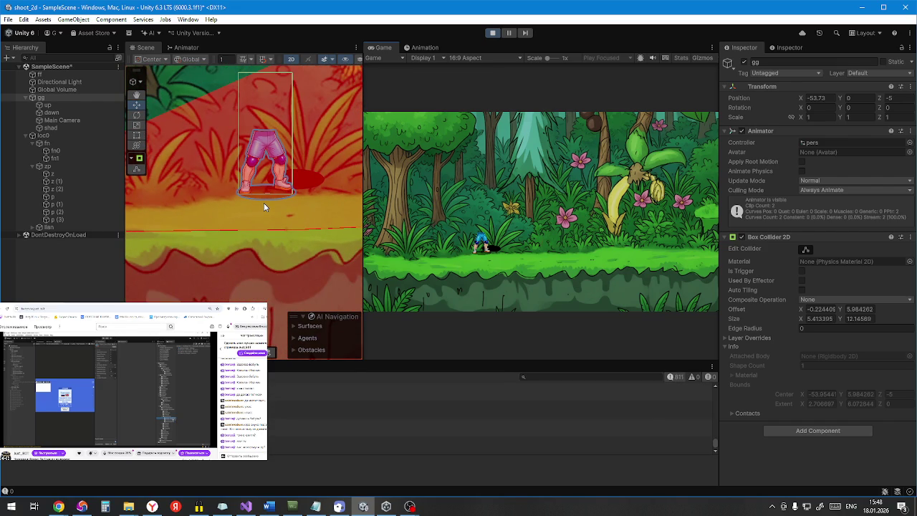
click(492, 32)
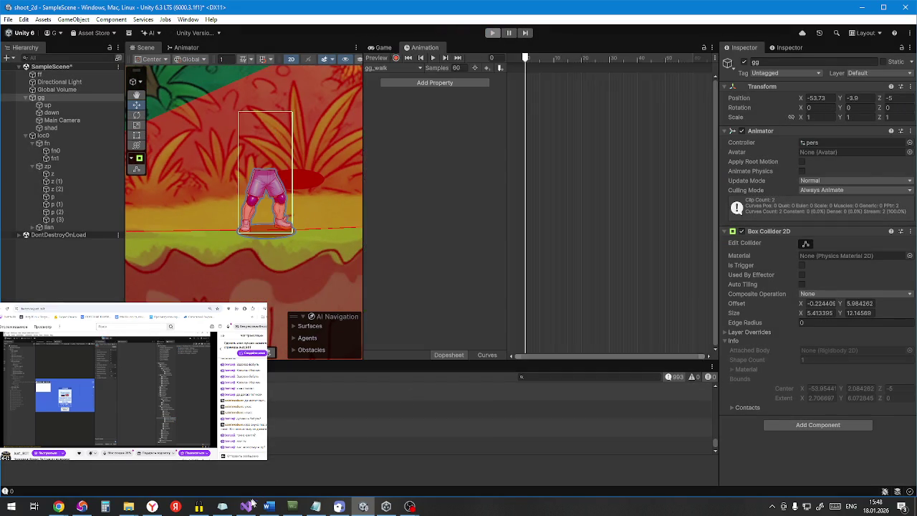
click(247, 506)
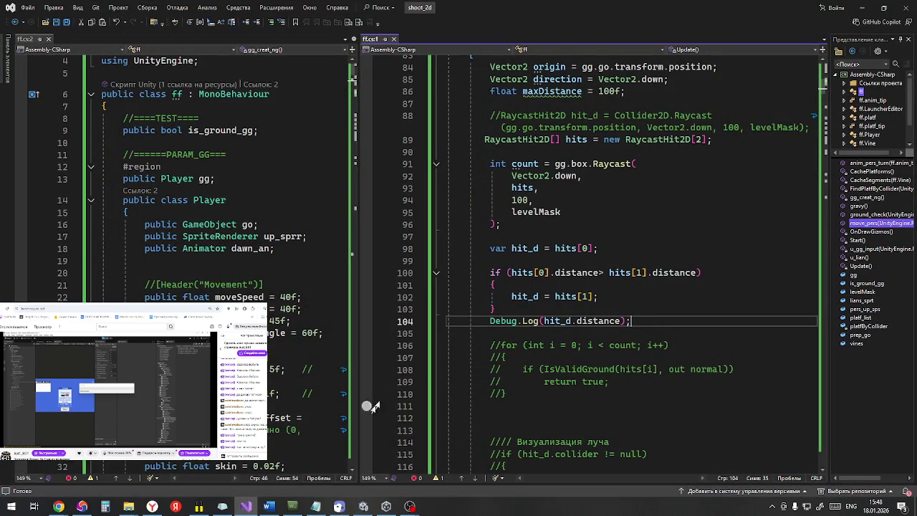
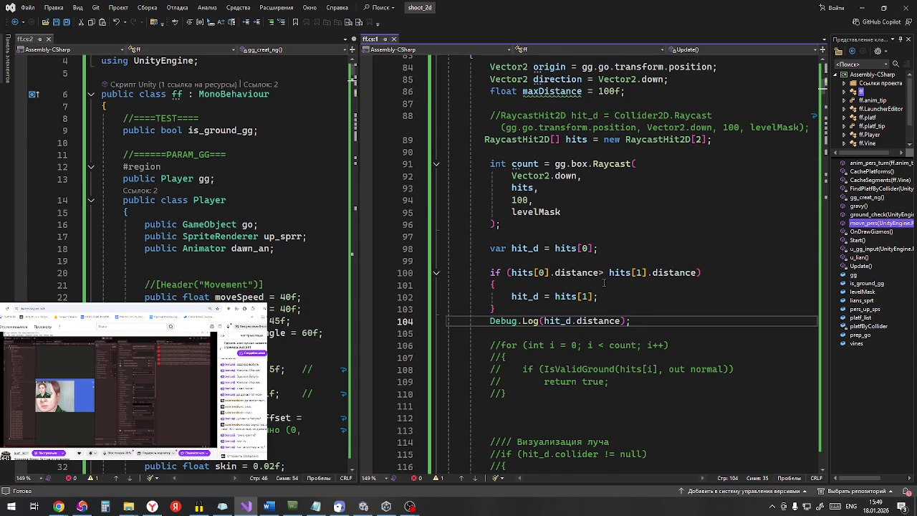
Step: Change the line-104 Debug.Log from hit_d.distance to hit_d.point, save all scripts, and minimize Visual Studio
scroll(604, 283, down, 2)
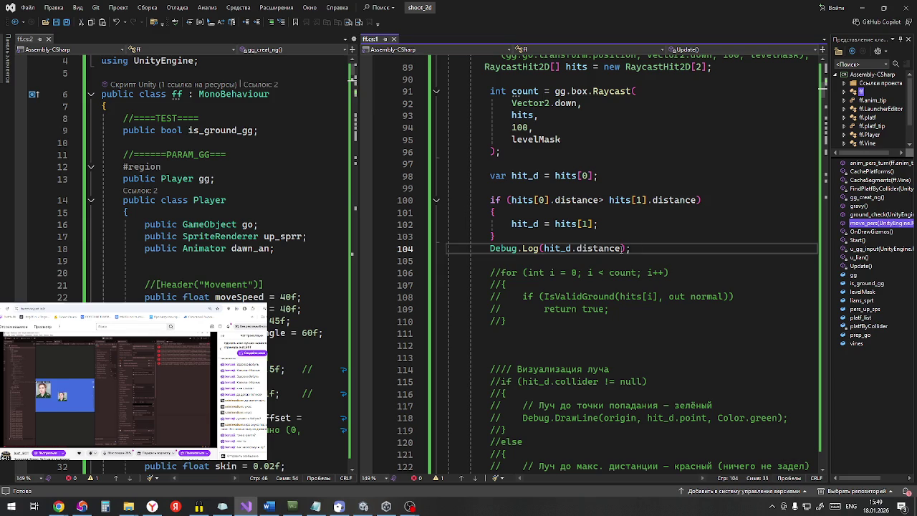
double_click(598, 249)
drag(598, 248, 571, 249)
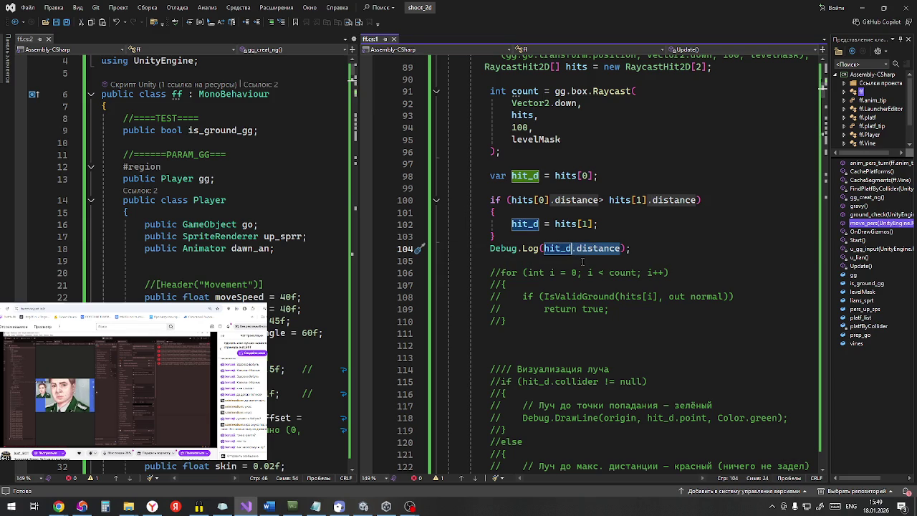
text(hit_d.)
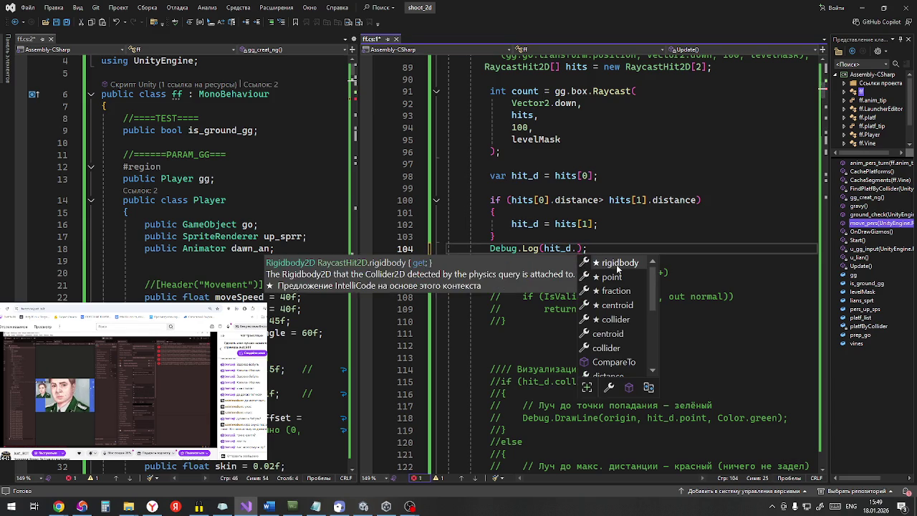
text(p)
key(Tab)
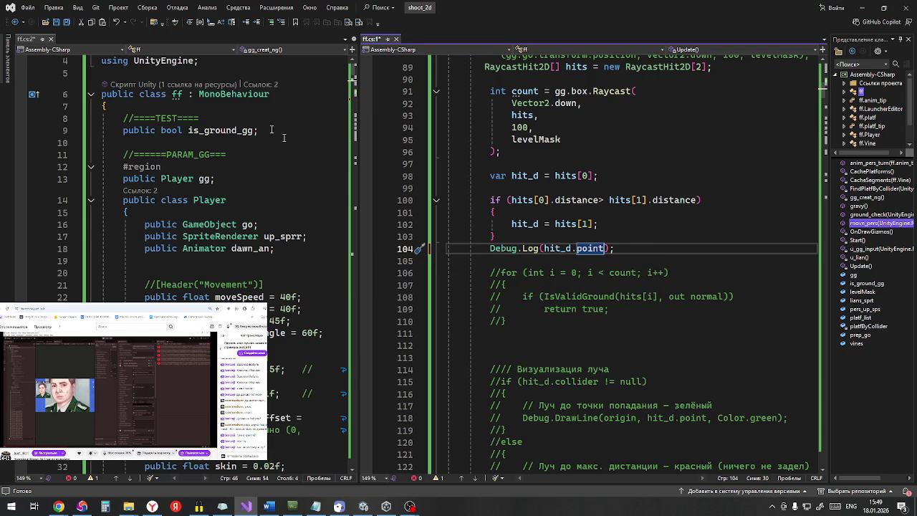
click(68, 22)
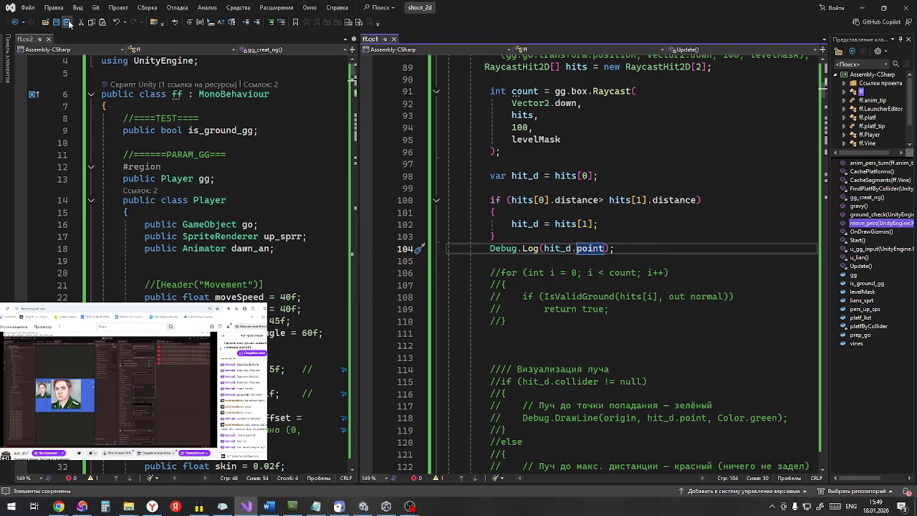
click(863, 10)
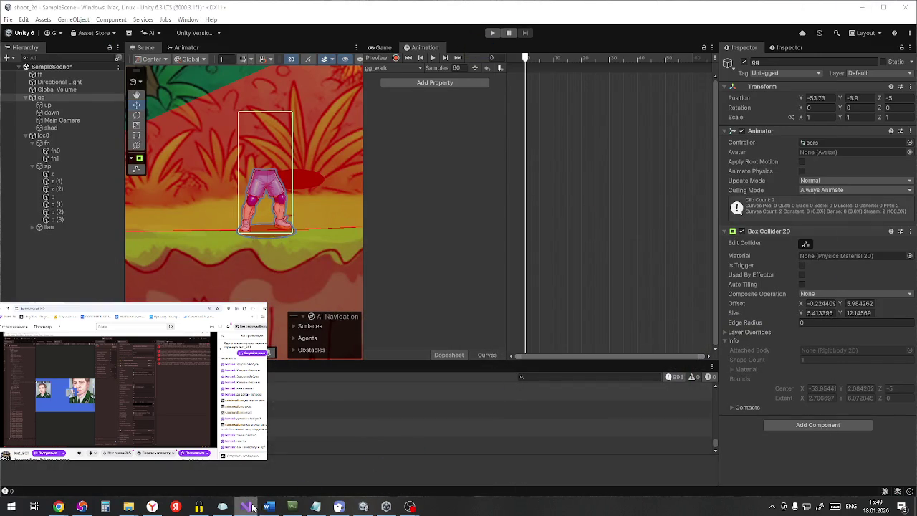
Step: Bring Unity forward, start the game, stop it, and start it again
mouse_move(245, 510)
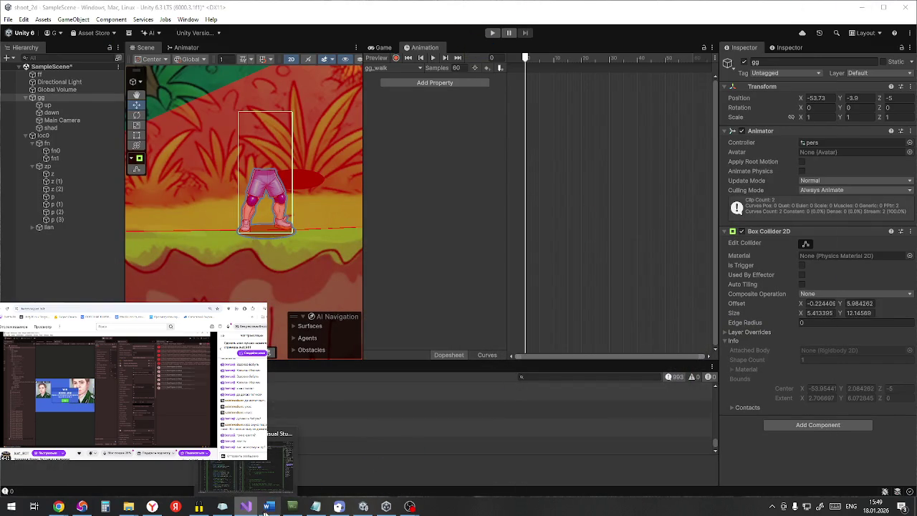
click(500, 33)
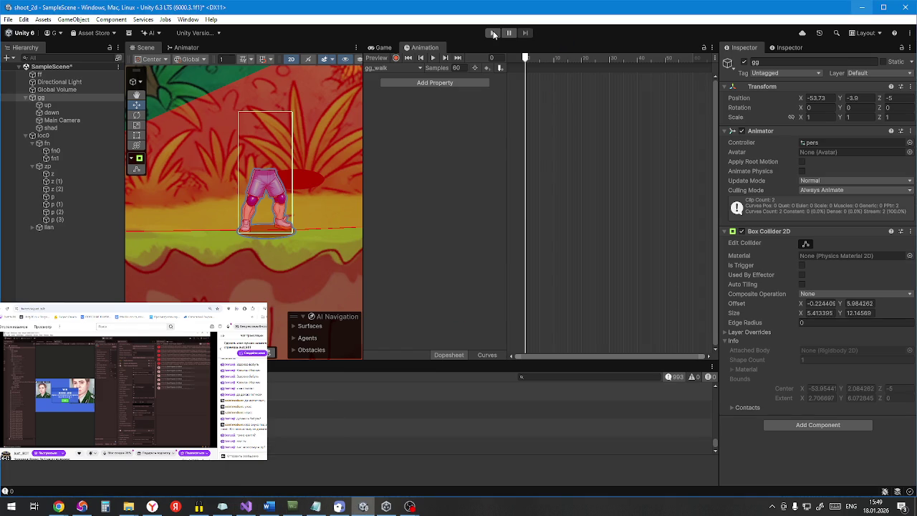
click(493, 33)
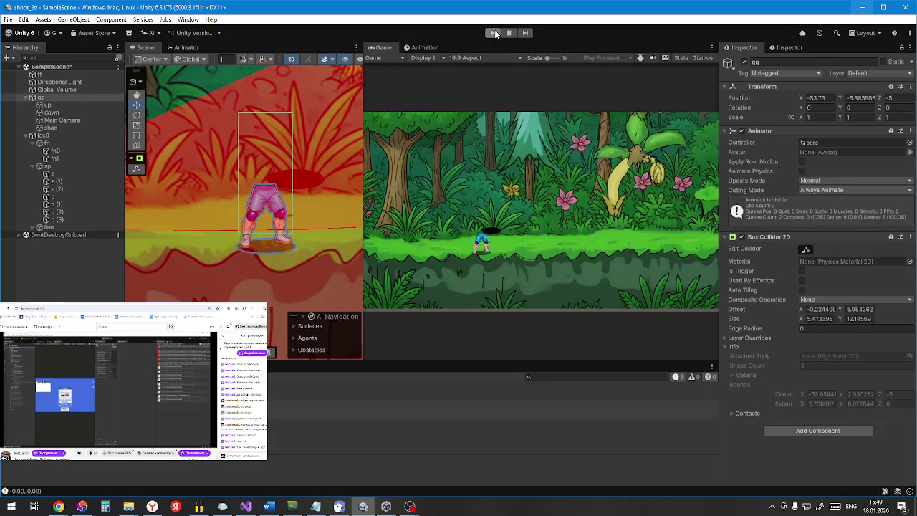
click(494, 34)
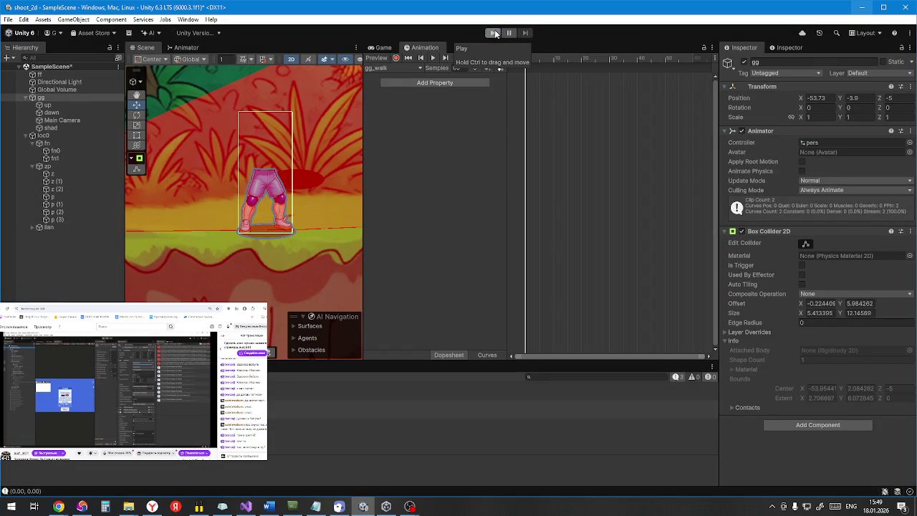
click(493, 34)
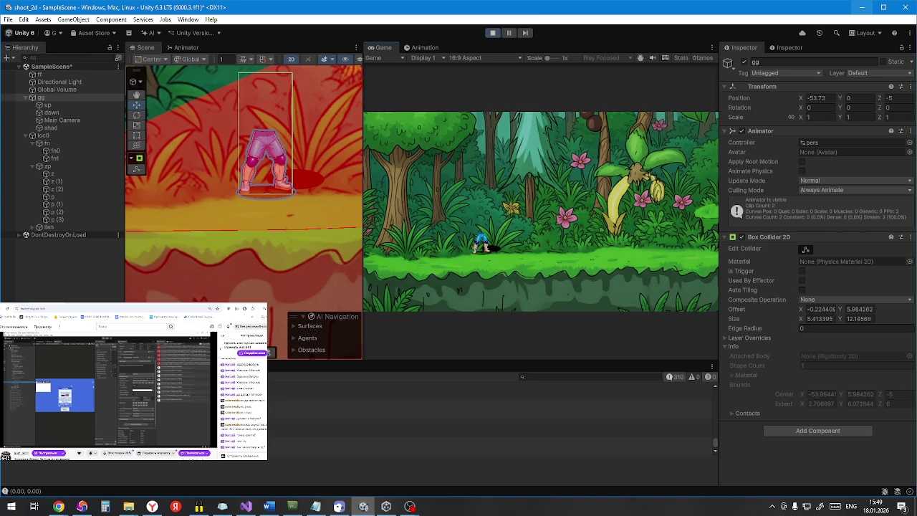
Step: Walk the player right, then left, and select the logged hit point message in the Console
key(d)
key(a)
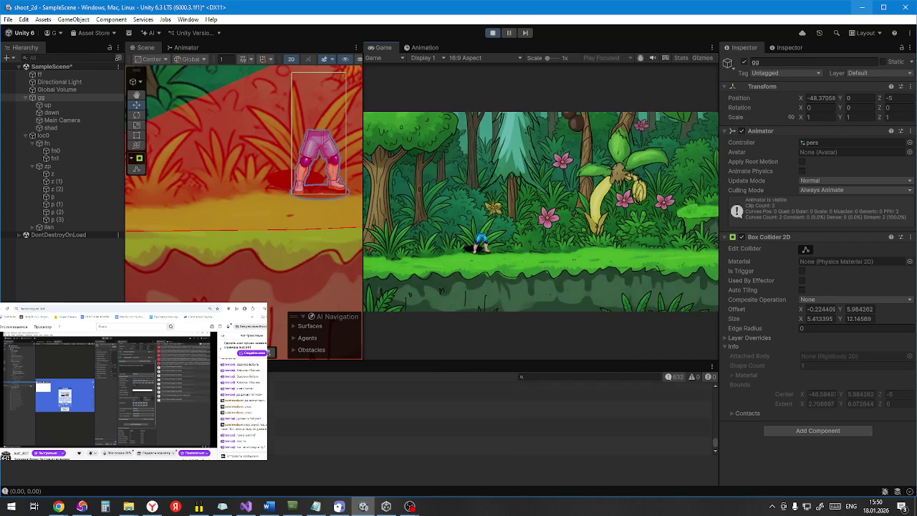
key(a)
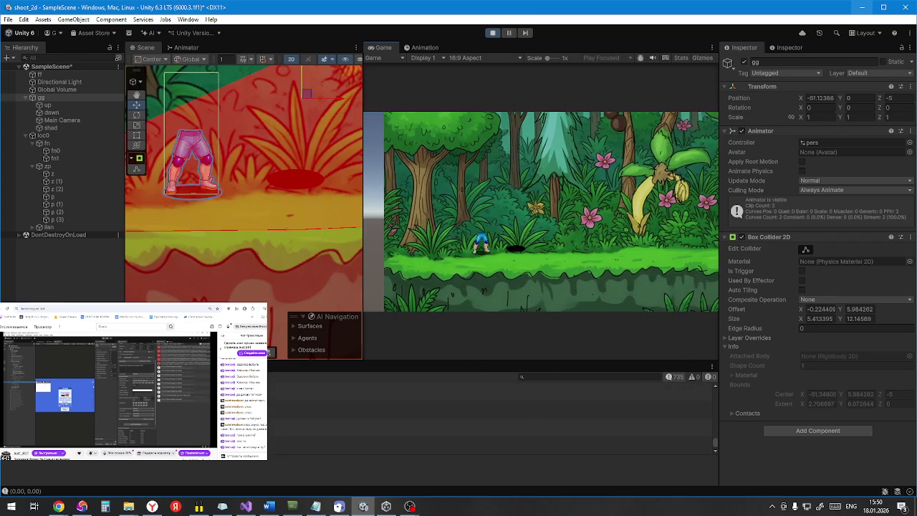
key(a)
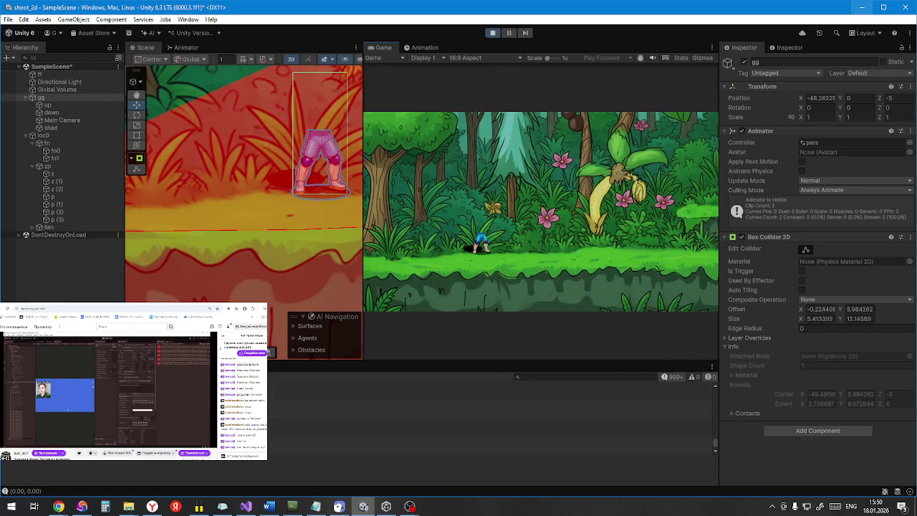
click(487, 426)
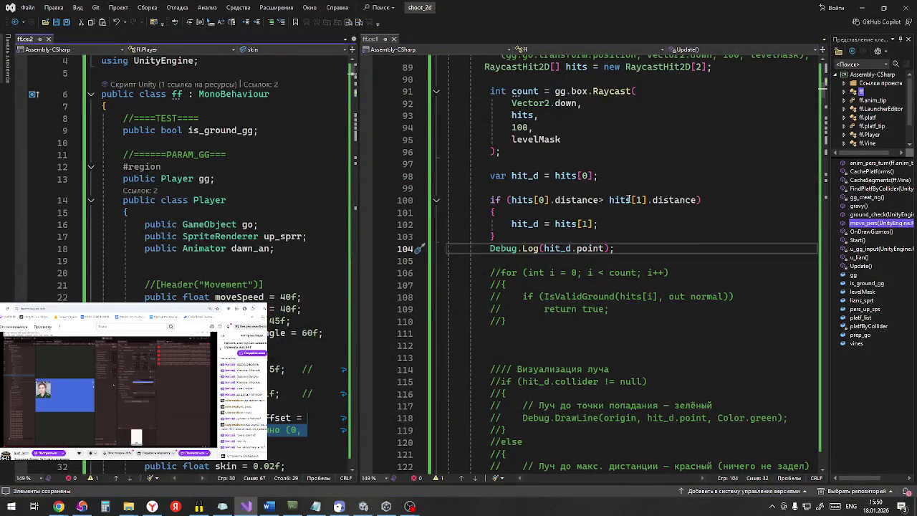
Step: Return to Unity, stop the running game, and start a fresh play session
double_click(582, 249)
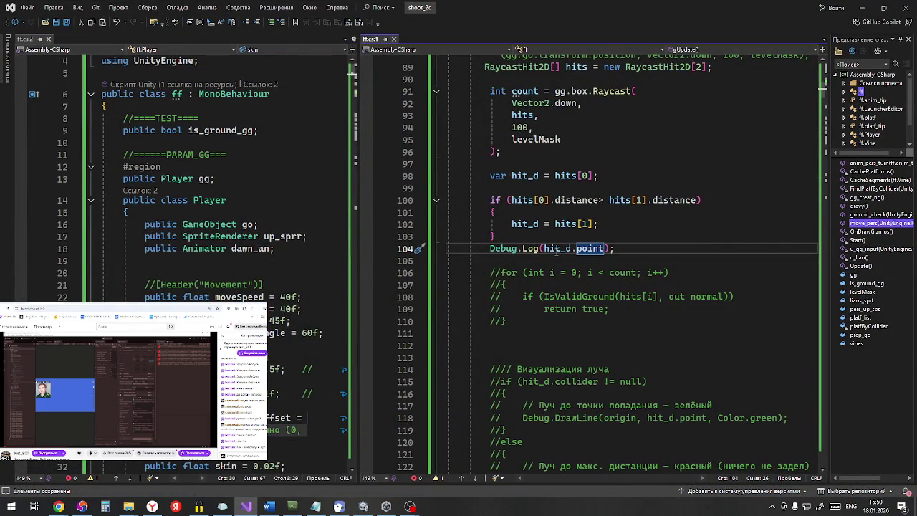
key(alt+Tab)
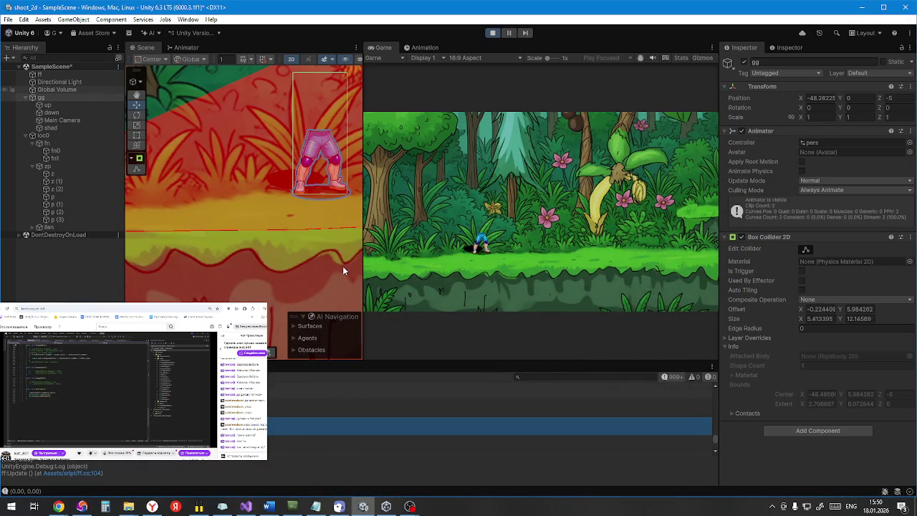
scroll(335, 262, down, 5)
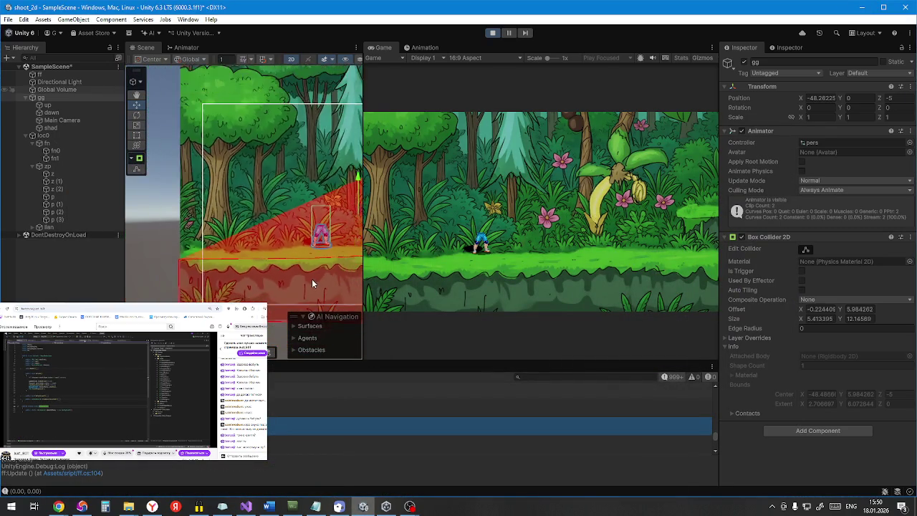
scroll(312, 279, down, 2)
scroll(239, 210, down, 1)
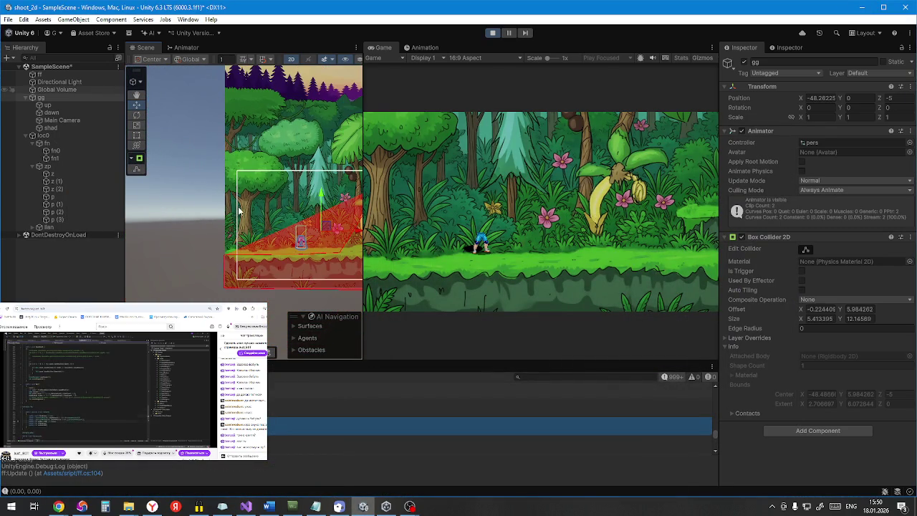
scroll(228, 200, down, 1)
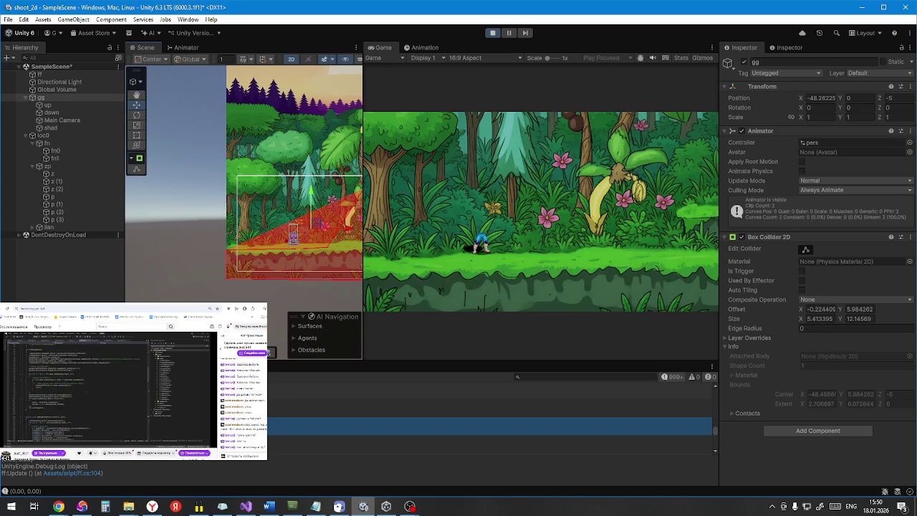
click(491, 34)
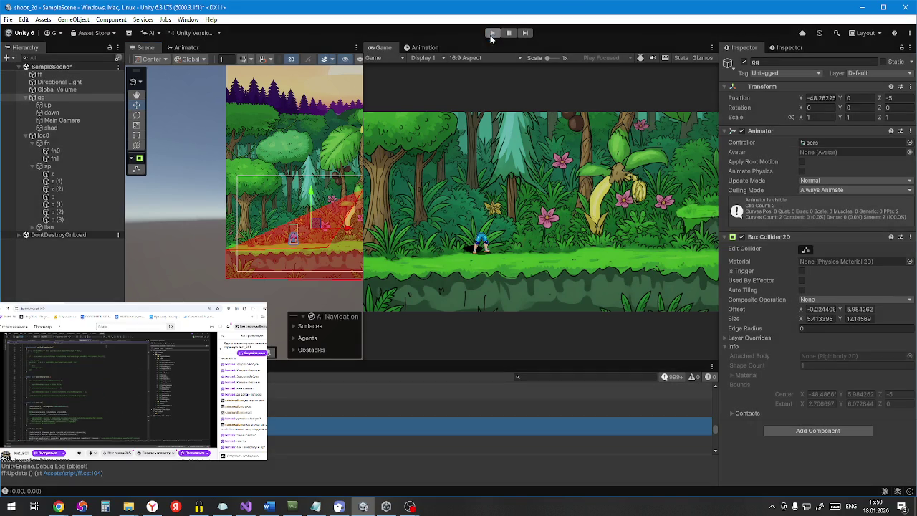
scroll(258, 146, up, 3)
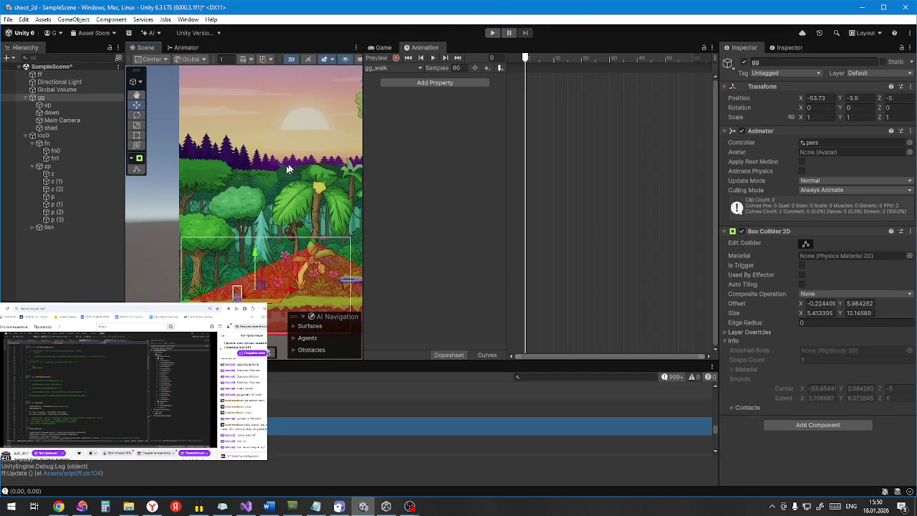
click(492, 32)
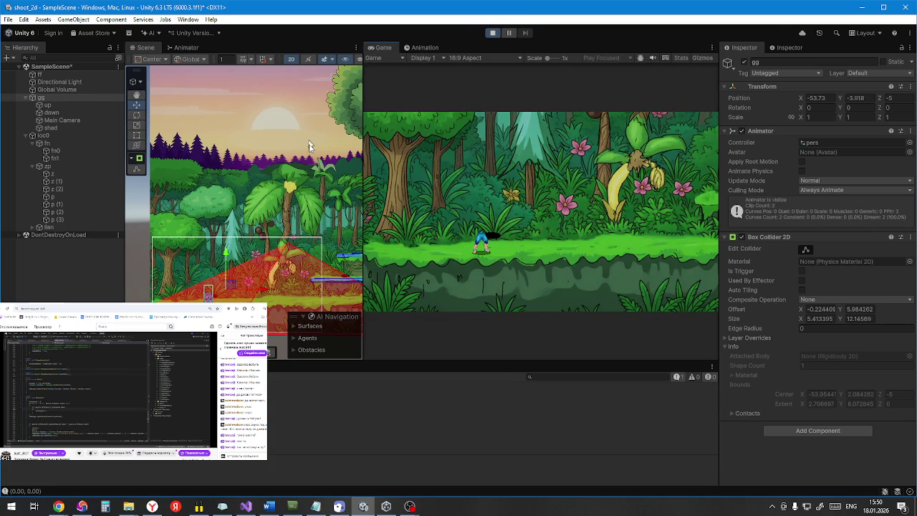
Step: Walk the player right and left, stop the game, and open ff.cs at line 104
mouse_move(305, 195)
mouse_down()
mouse_move(310, 135)
mouse_move(276, 147)
mouse_move(265, 134)
mouse_up()
scroll(254, 186, up, 3)
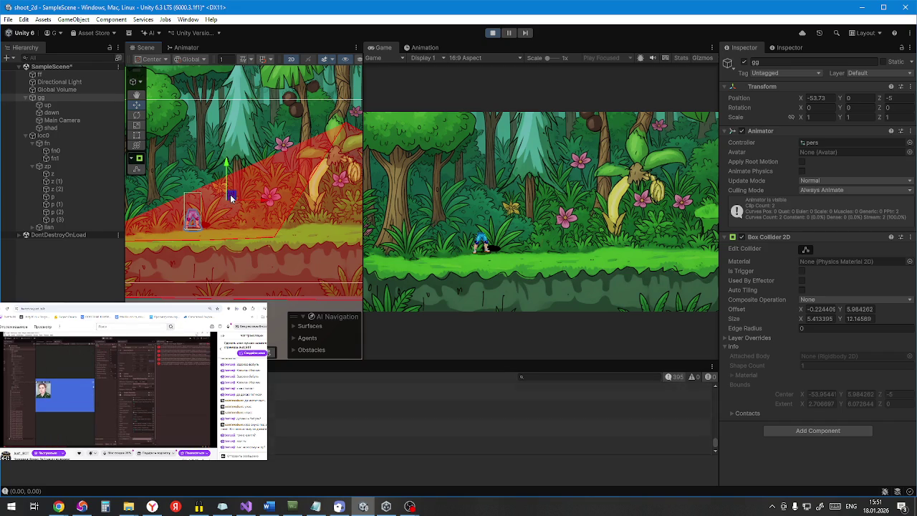
key(d)
key(d)
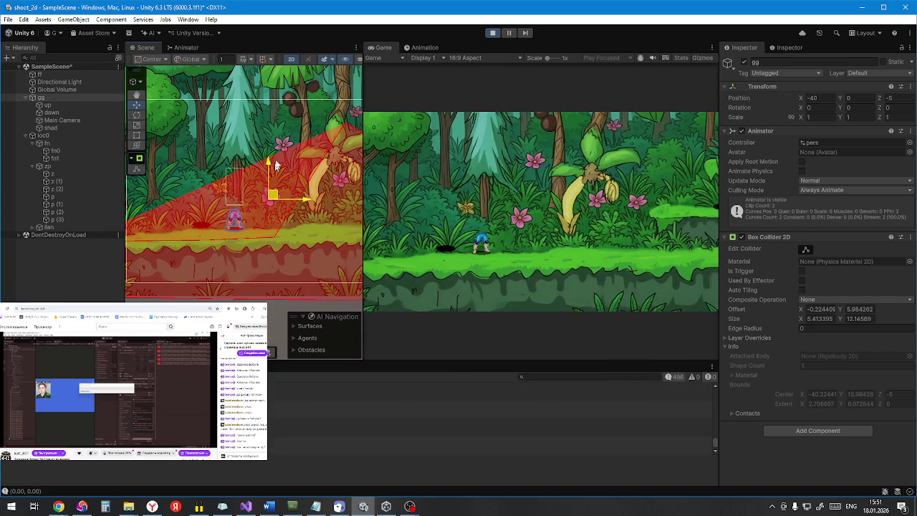
key(a)
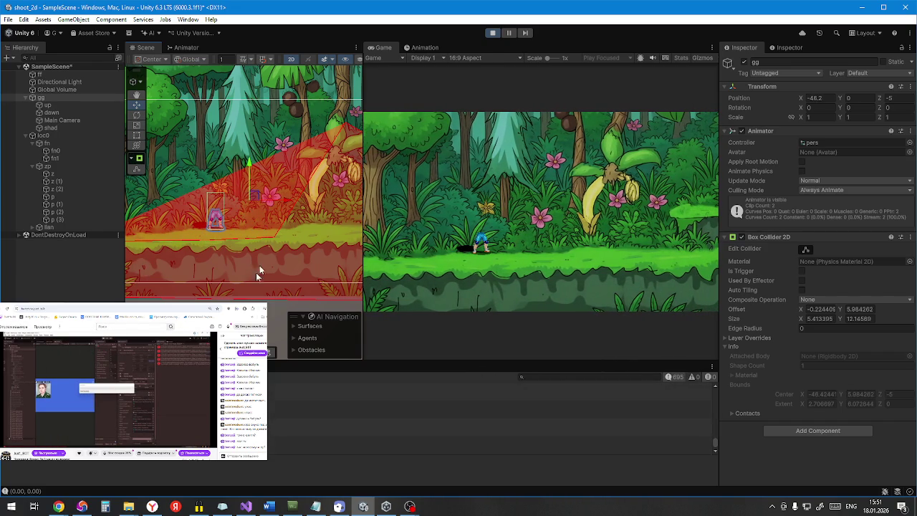
click(492, 34)
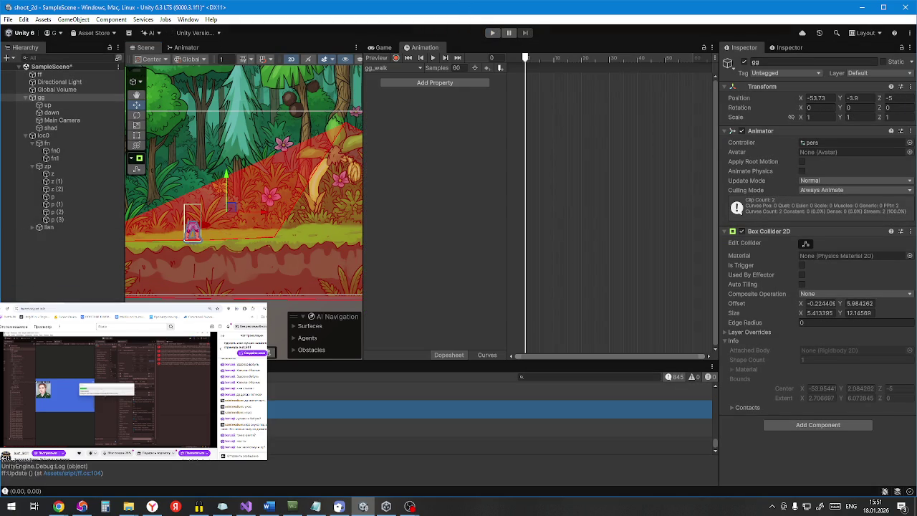
click(72, 473)
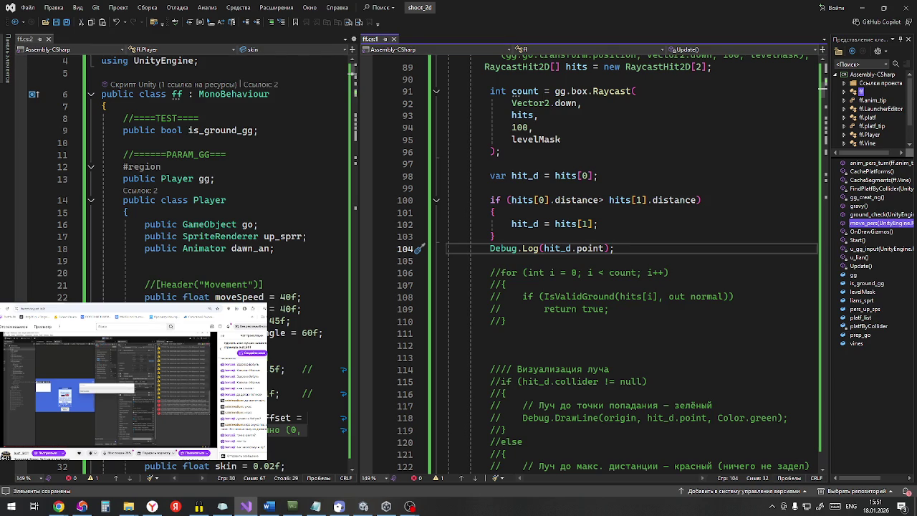
right_click(60, 507)
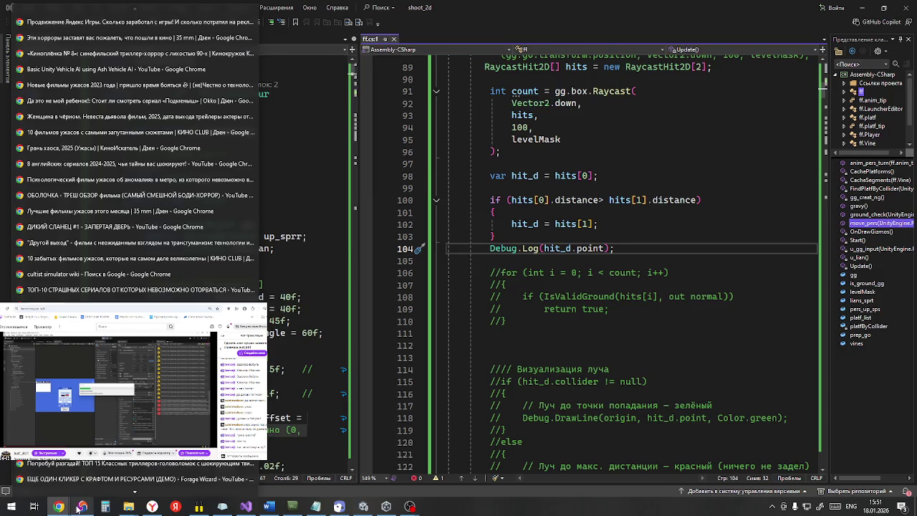
Step: Bring up the ChatGPT conversation and find its CheckGround answer
click(59, 506)
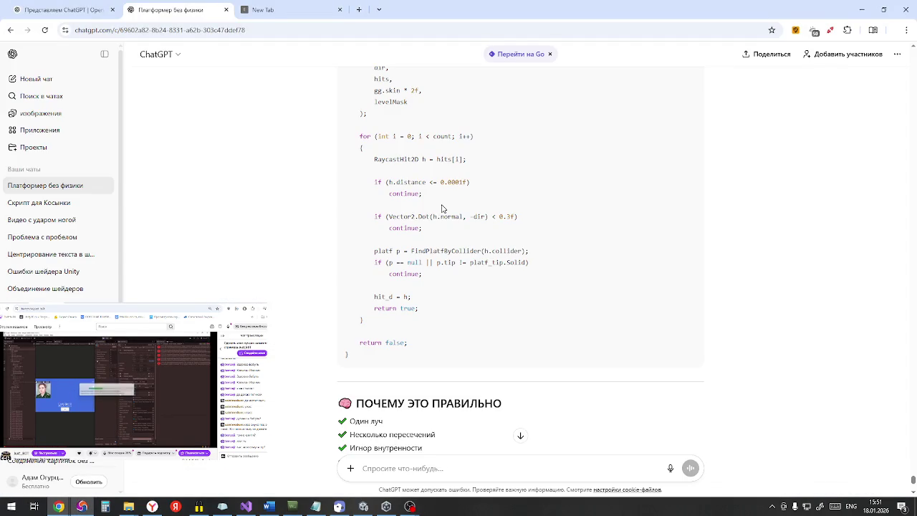
scroll(438, 233, up, 1)
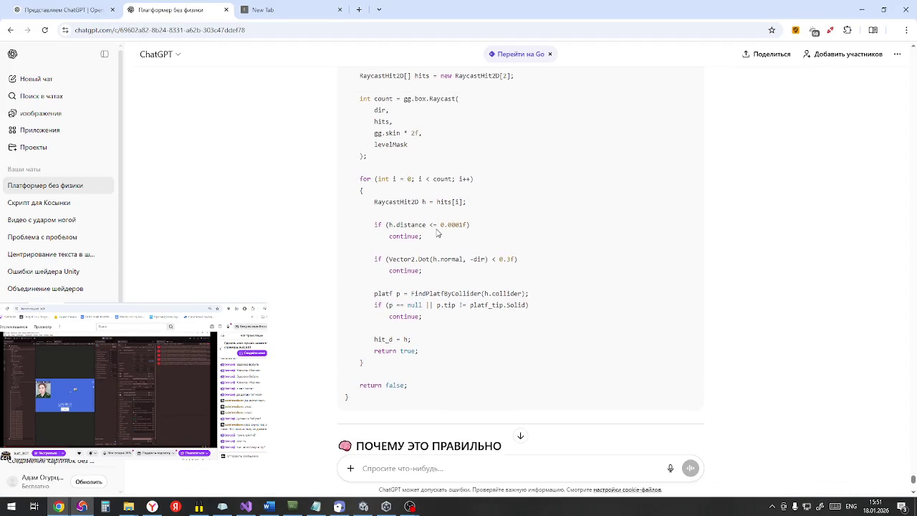
scroll(433, 237, up, 4)
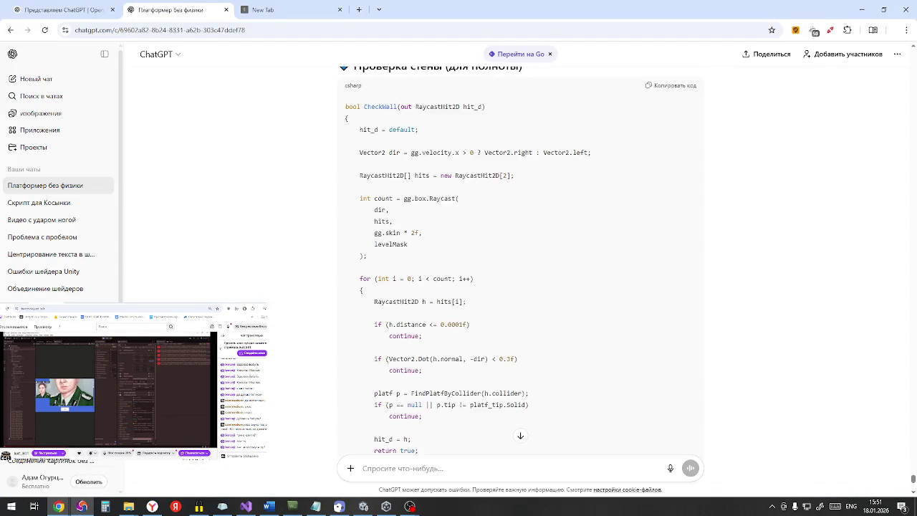
scroll(431, 241, up, 15)
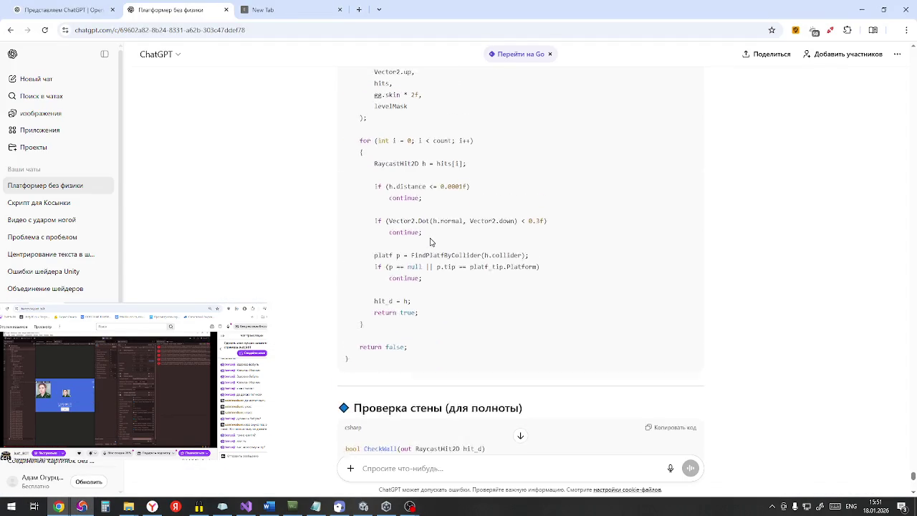
scroll(418, 270, up, 8)
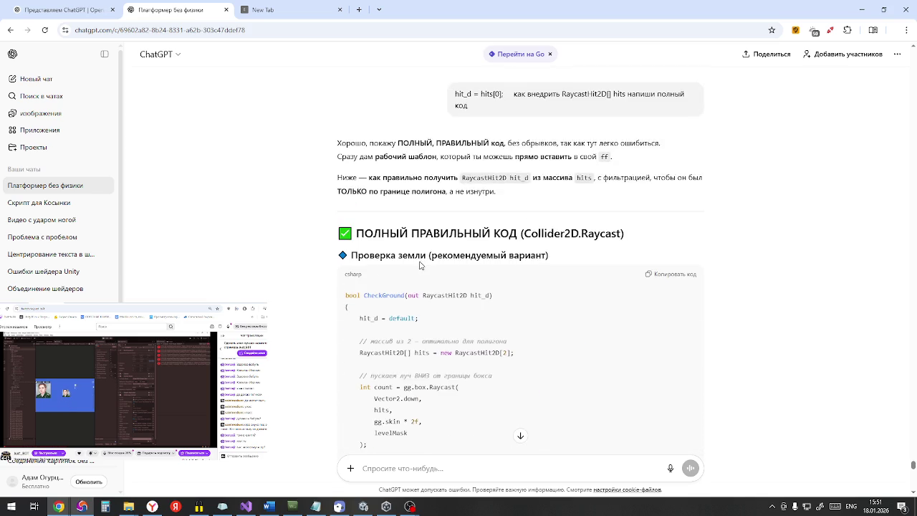
scroll(418, 270, down, 3)
scroll(418, 270, down, 6)
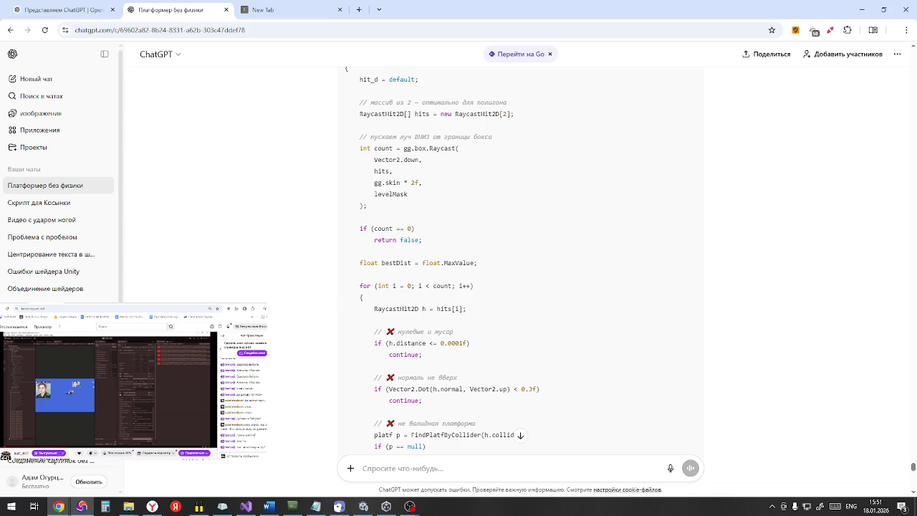
scroll(521, 265, down, 1)
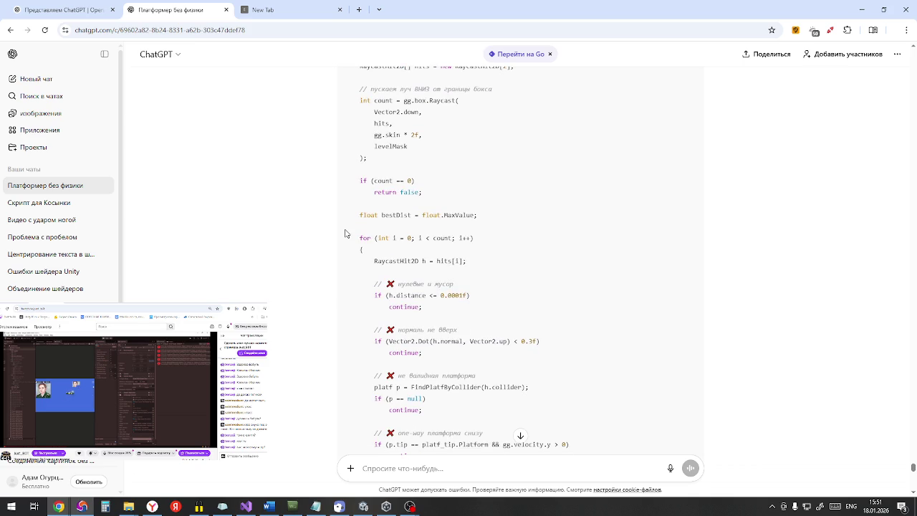
scroll(342, 247, down, 1)
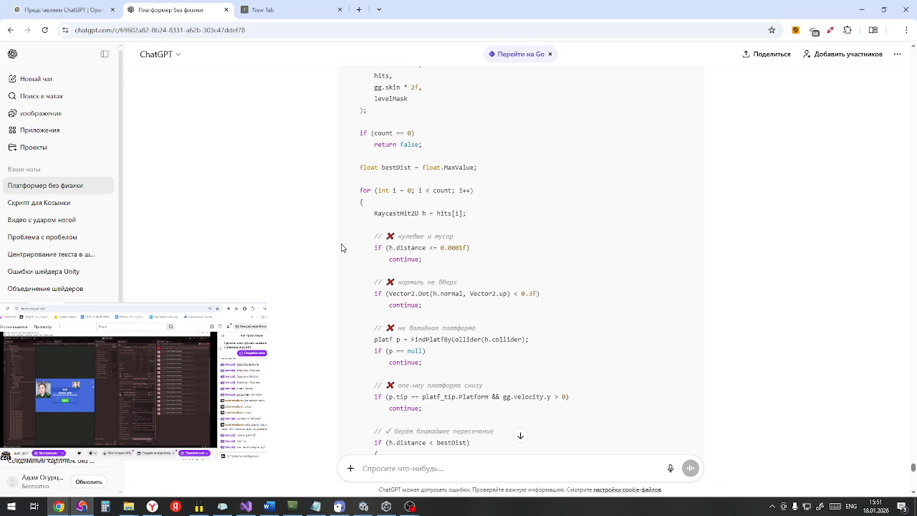
Step: Copy the code from float bestDist through return bestDist < float.MaxValue
mouse_move(351, 189)
mouse_down()
mouse_move(396, 255)
mouse_move(399, 209)
mouse_up()
scroll(394, 250, down, 2)
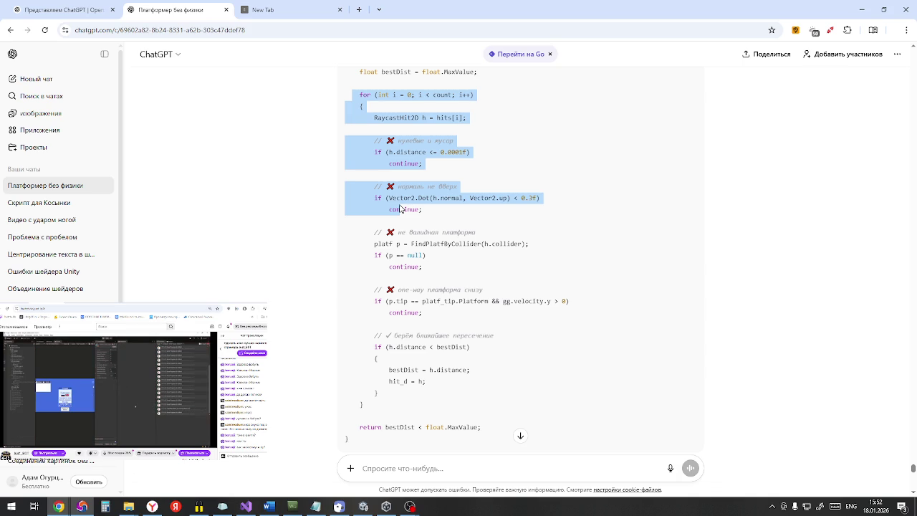
mouse_move(401, 209)
mouse_down()
mouse_move(400, 283)
mouse_move(376, 151)
mouse_move(354, 138)
mouse_move(417, 401)
mouse_up()
scroll(445, 337, up, 2)
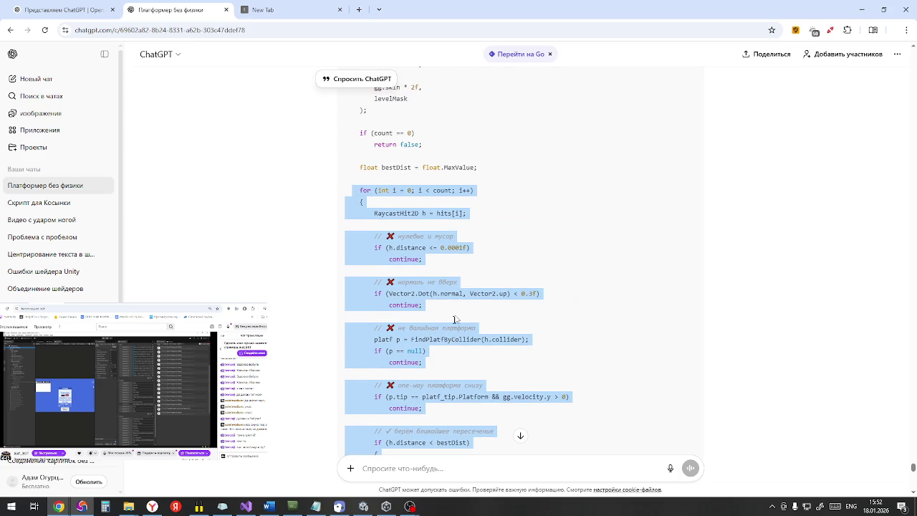
double_click(411, 133)
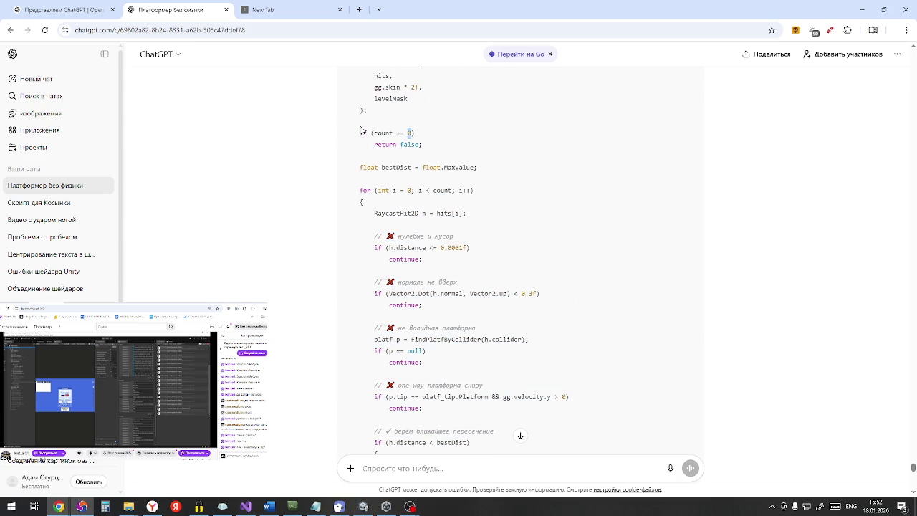
drag(354, 133, 450, 153)
mouse_move(360, 169)
mouse_down()
mouse_move(438, 274)
mouse_move(424, 369)
mouse_move(428, 250)
mouse_move(444, 310)
mouse_move(494, 337)
mouse_up()
scroll(439, 286, down, 2)
scroll(431, 258, up, 3)
scroll(432, 257, down, 1)
scroll(432, 256, down, 2)
key(ctrl+c)
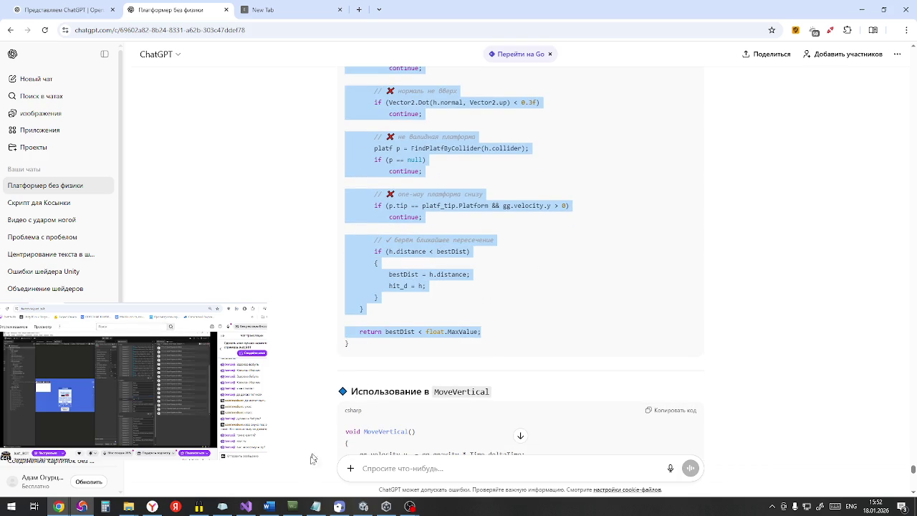
Step: Paste the copied nearest-hit loop over the hit comparison on lines 100–103 of ff.cs
click(246, 507)
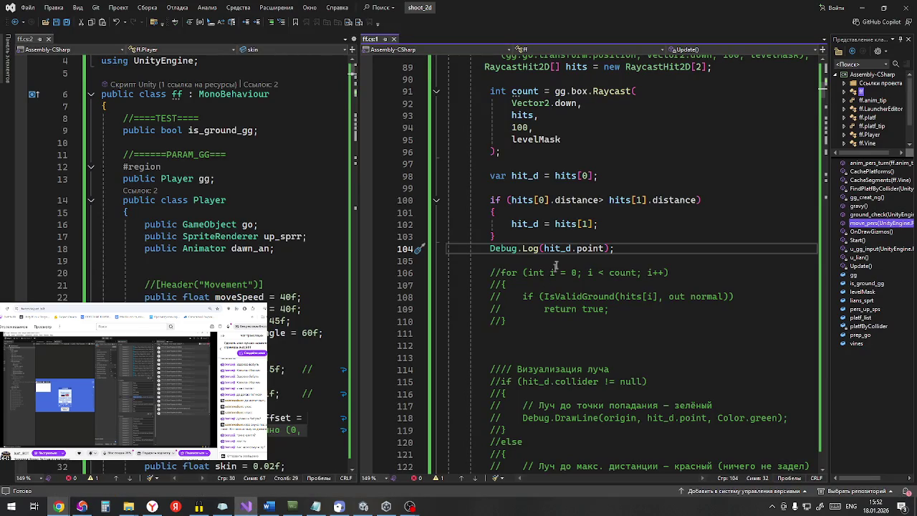
click(536, 236)
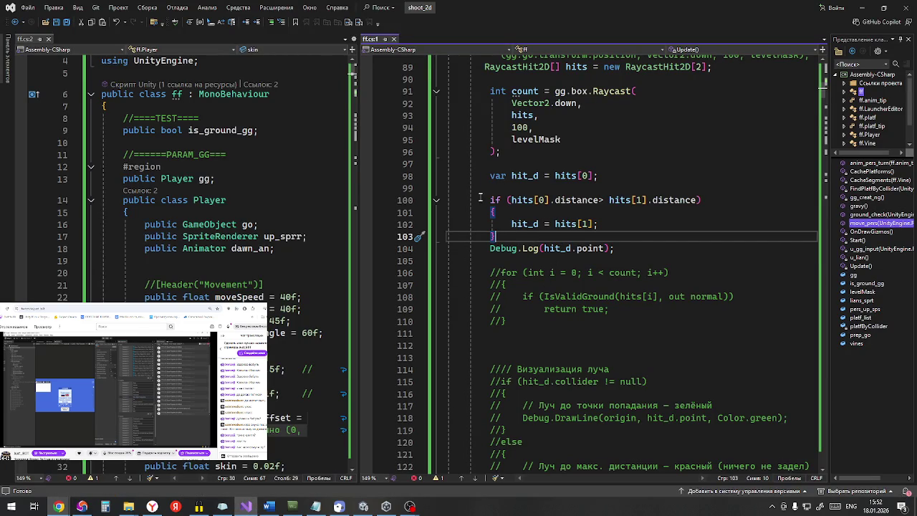
drag(480, 200, 515, 231)
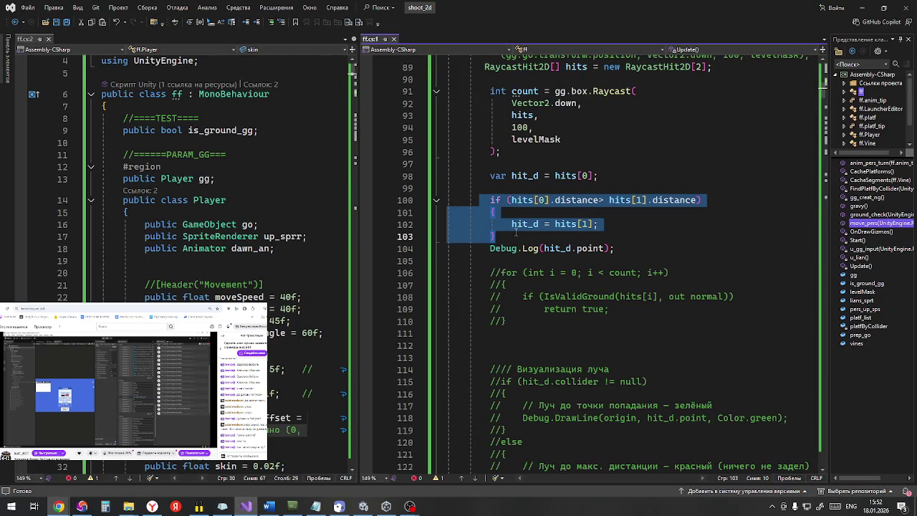
key(ctrl+v)
Step: Delete the leftover Debug.Log(hit_d.point) line and go back to ChatGPT
scroll(566, 272, down, 4)
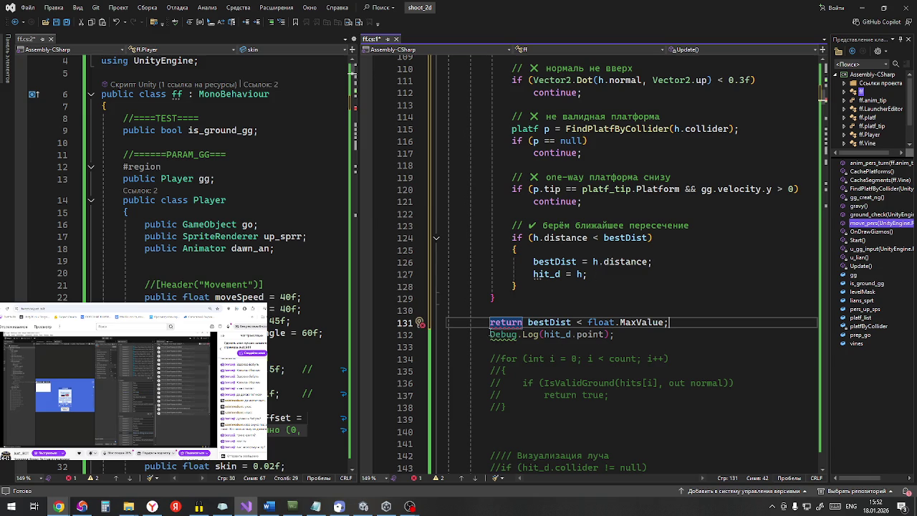
drag(487, 334, 615, 335)
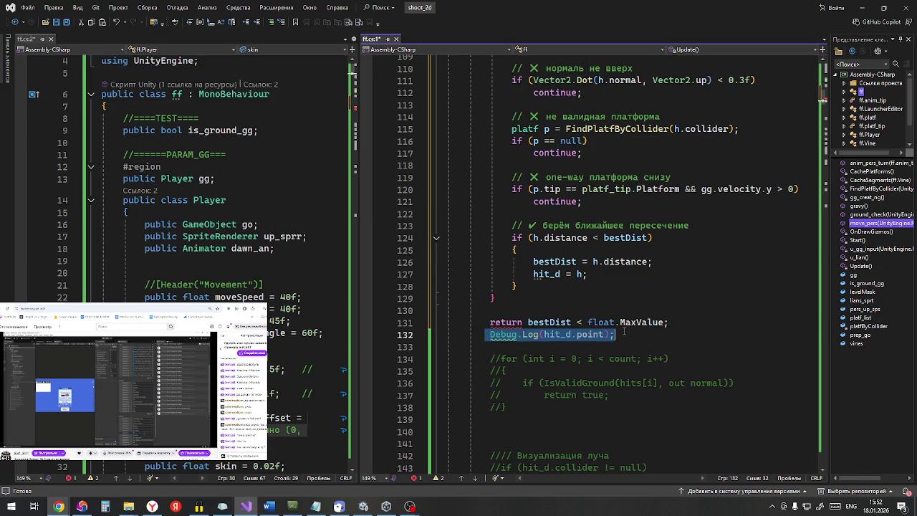
key(Delete)
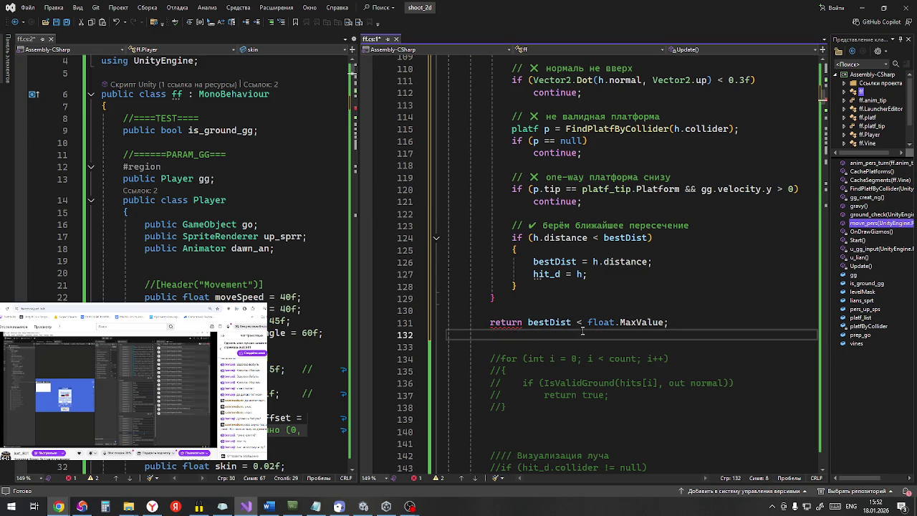
scroll(586, 313, up, 5)
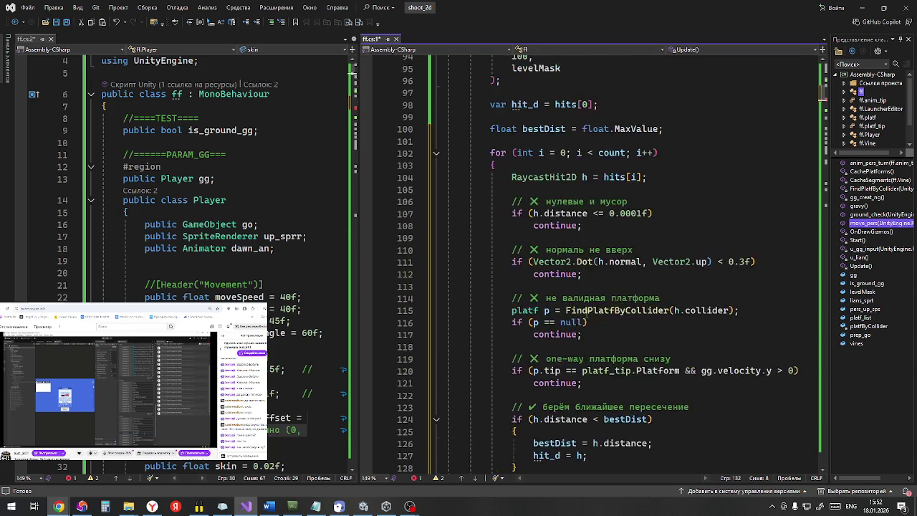
scroll(577, 309, down, 9)
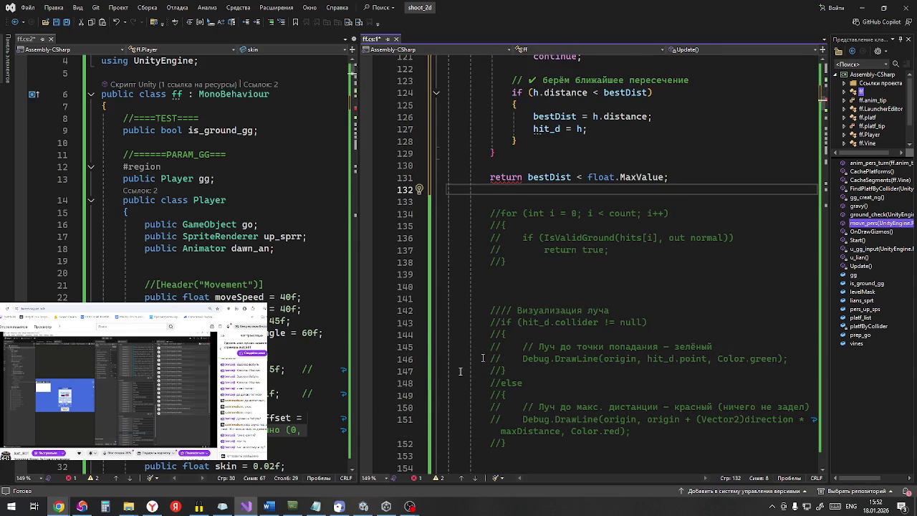
click(81, 507)
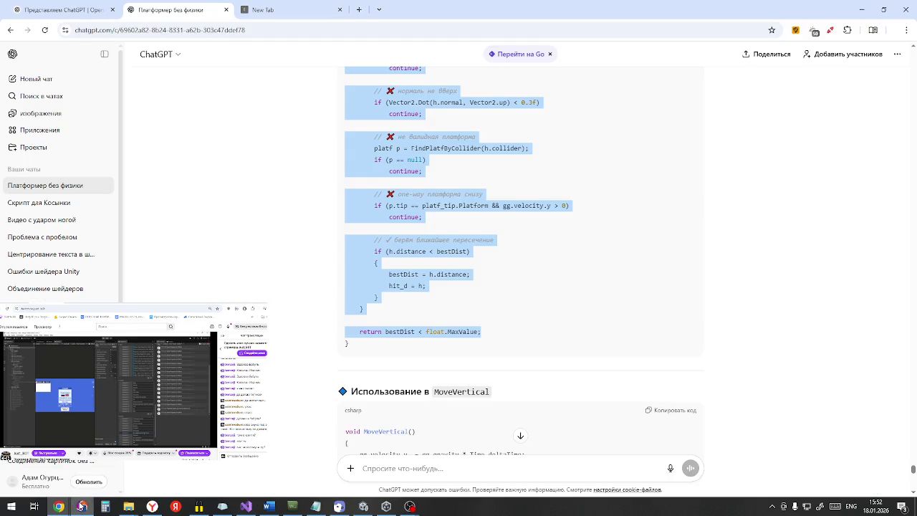
Step: Read ChatGPT's loop down to return bestDist < float.MaxValue, then minimize Chrome
scroll(416, 287, up, 5)
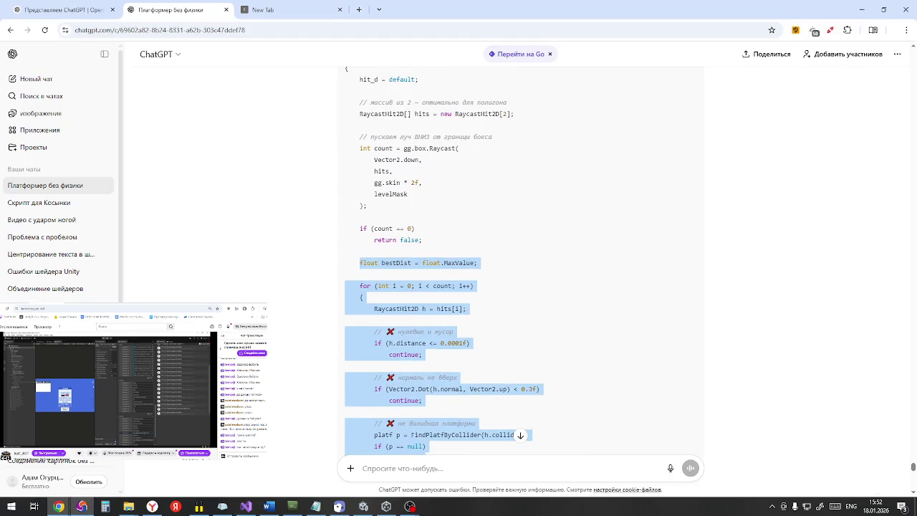
scroll(402, 322, down, 3)
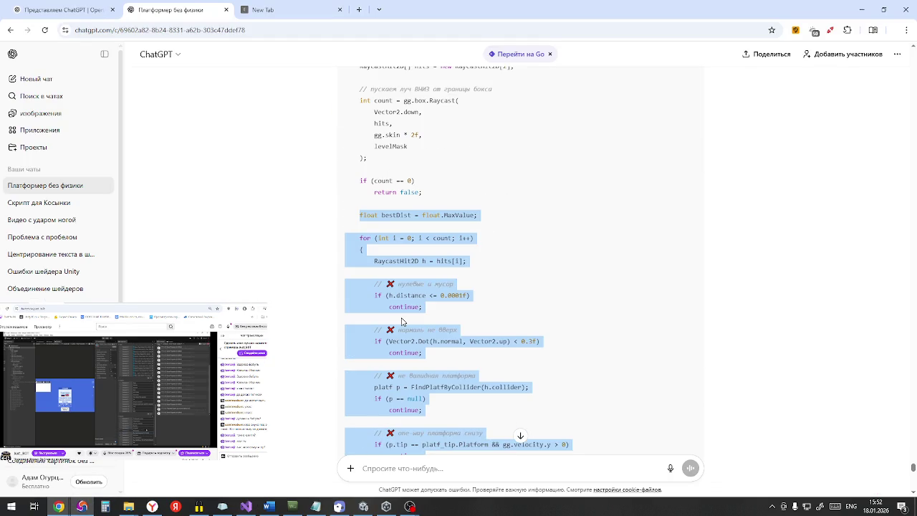
scroll(402, 322, up, 2)
scroll(401, 322, down, 7)
scroll(402, 322, up, 1)
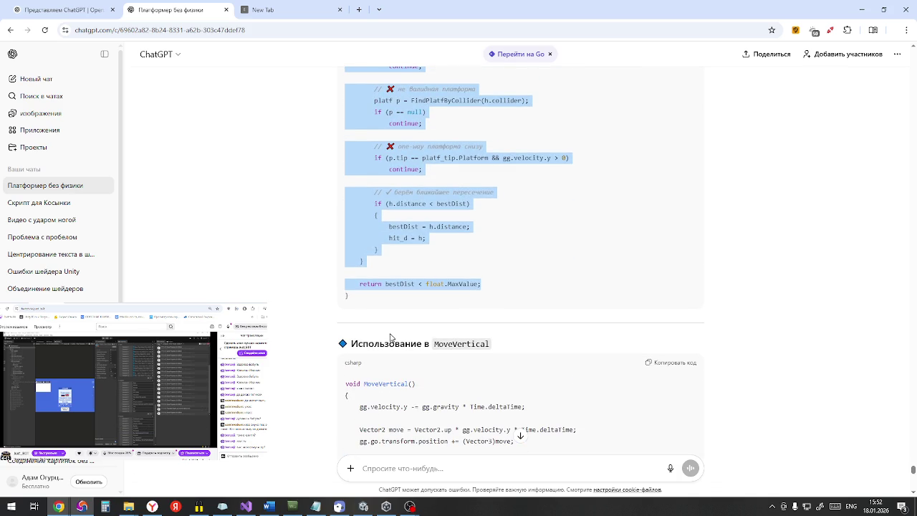
scroll(390, 336, up, 1)
scroll(390, 337, up, 4)
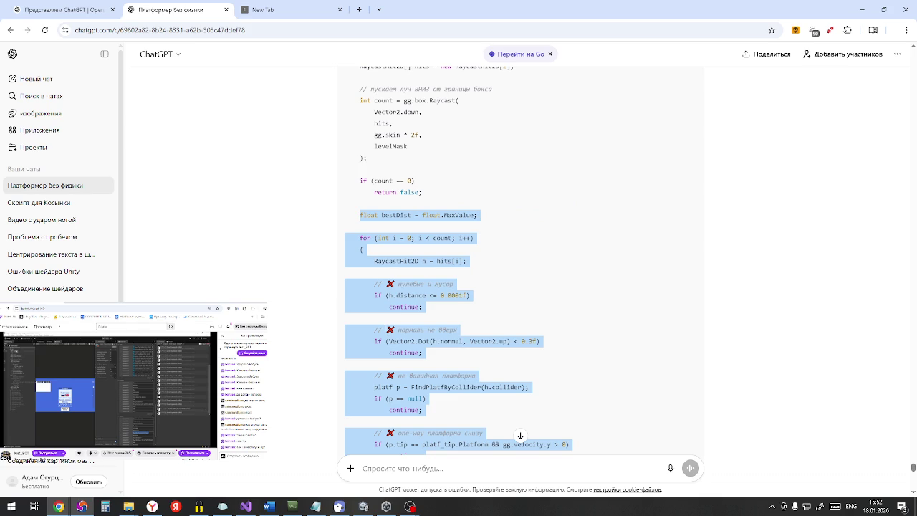
scroll(374, 335, down, 3)
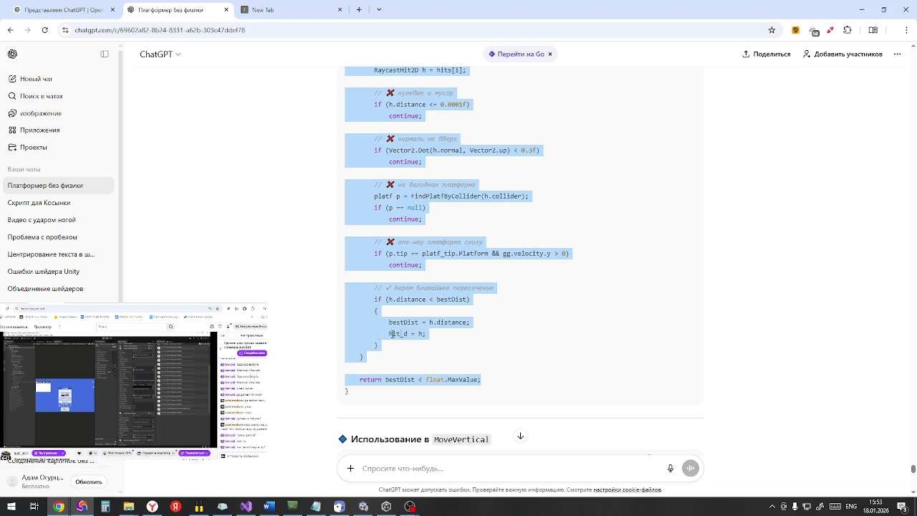
click(862, 12)
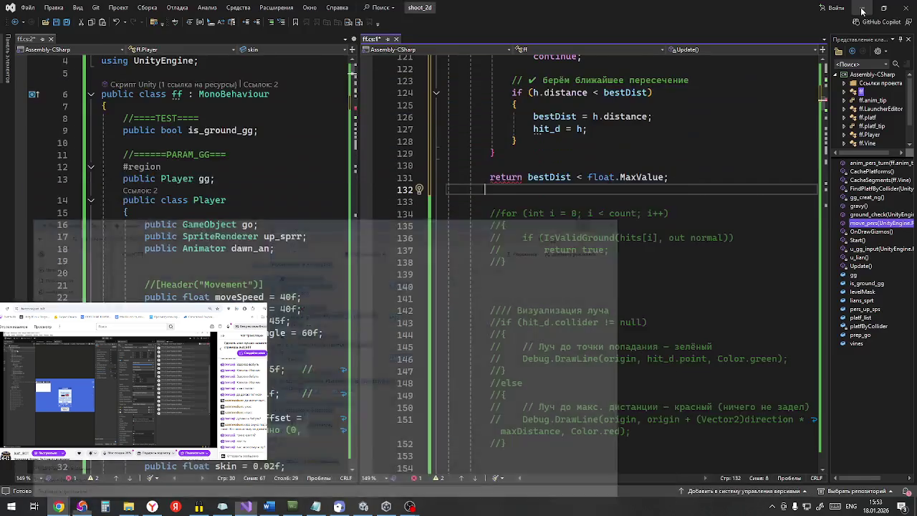
Step: Delete the return bestDist < float.MaxValue; line on line 131
click(681, 177)
key(shift+Home)
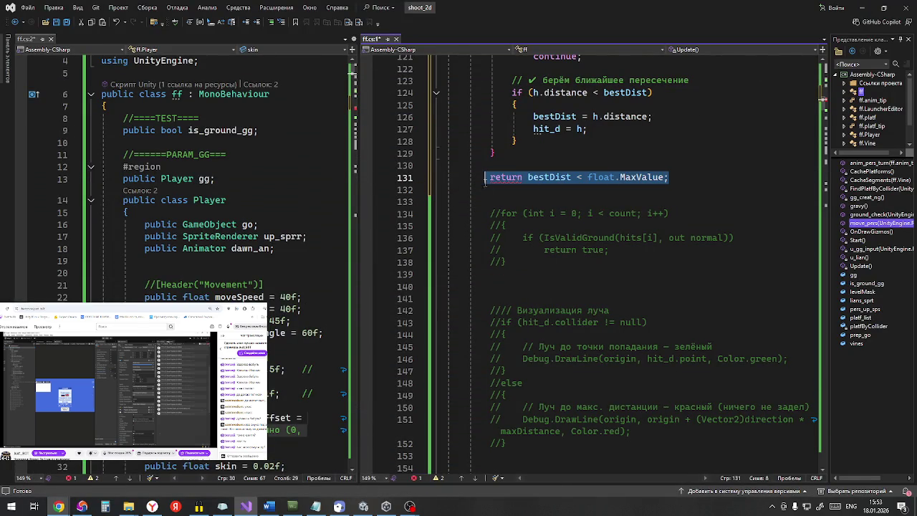
scroll(608, 296, up, 10)
scroll(608, 296, up, 6)
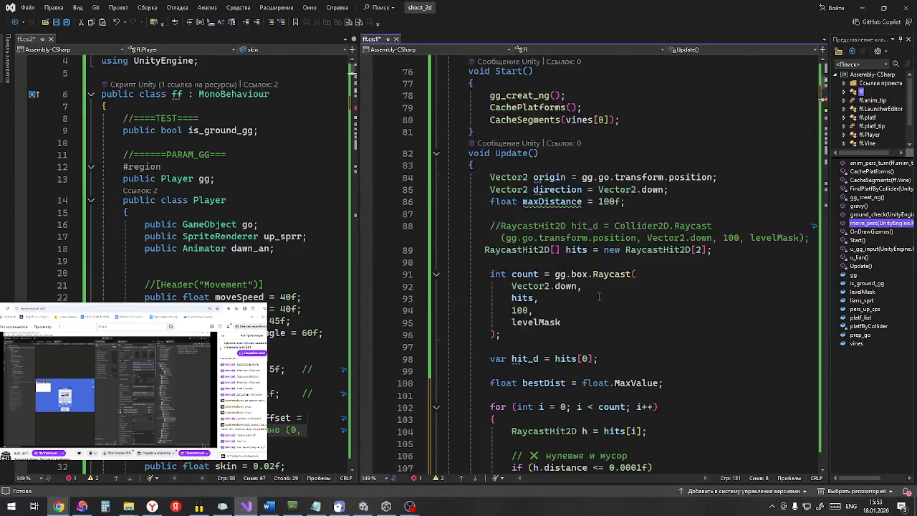
scroll(596, 295, down, 10)
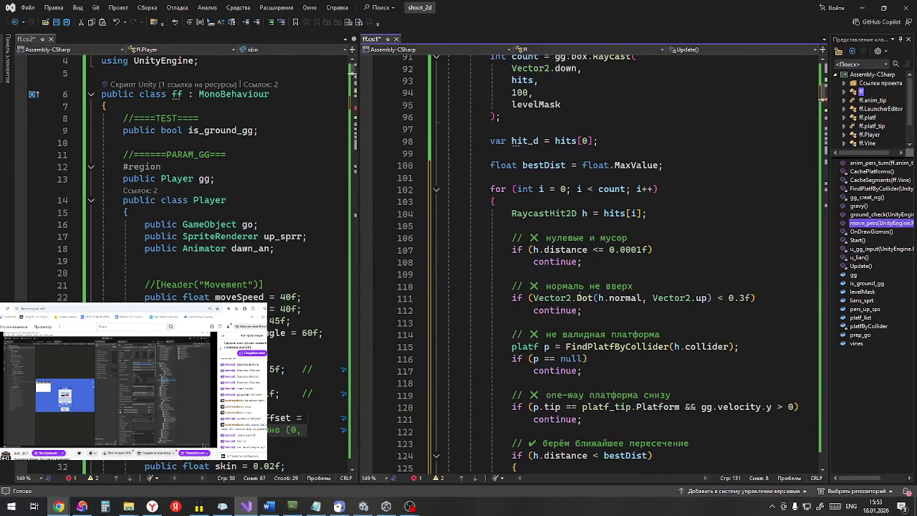
key(BackSpace)
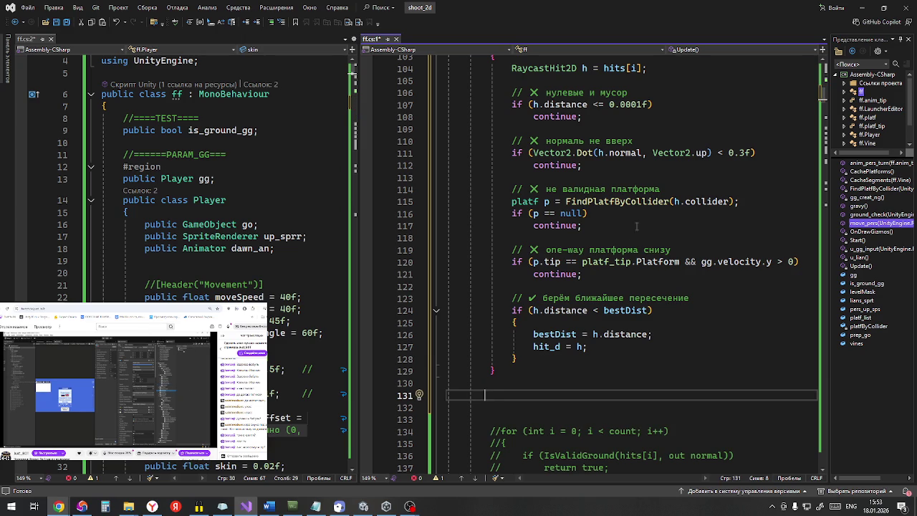
Step: Save ff.cs and switch to the Unity editor
scroll(599, 278, up, 1)
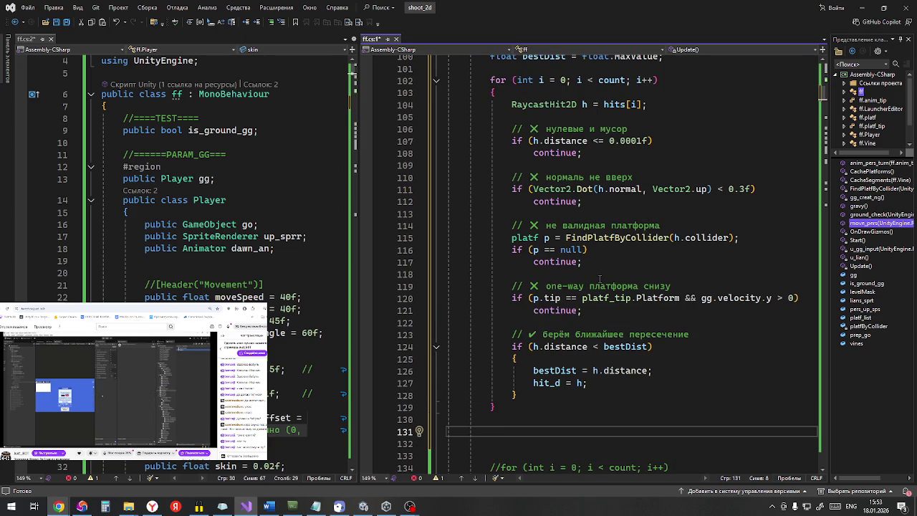
scroll(597, 277, up, 2)
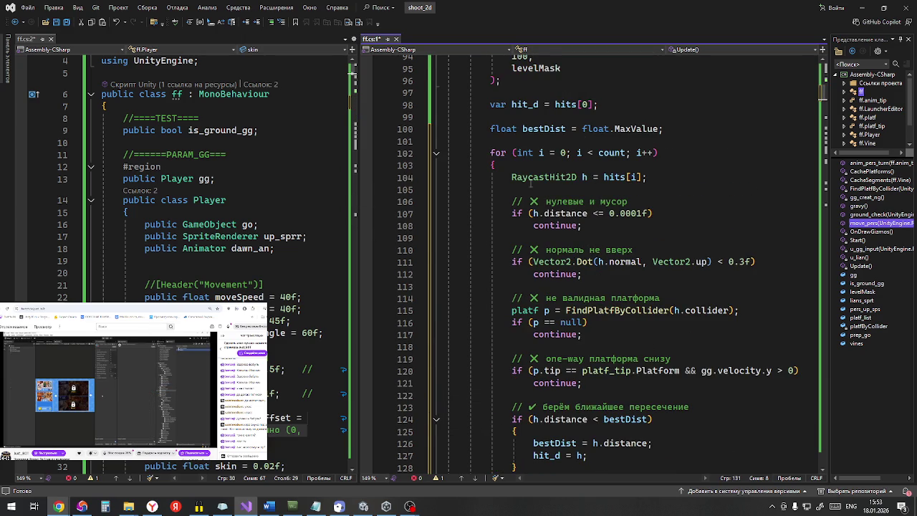
click(67, 22)
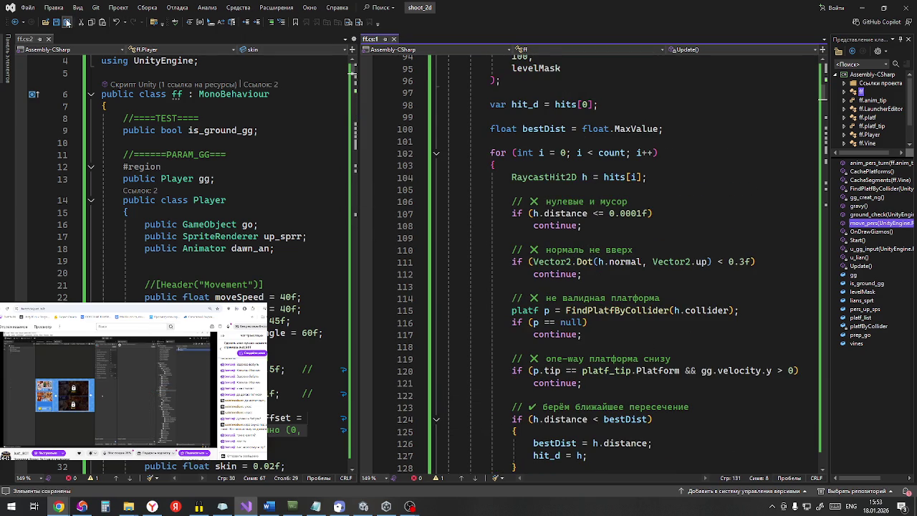
key(alt+Tab)
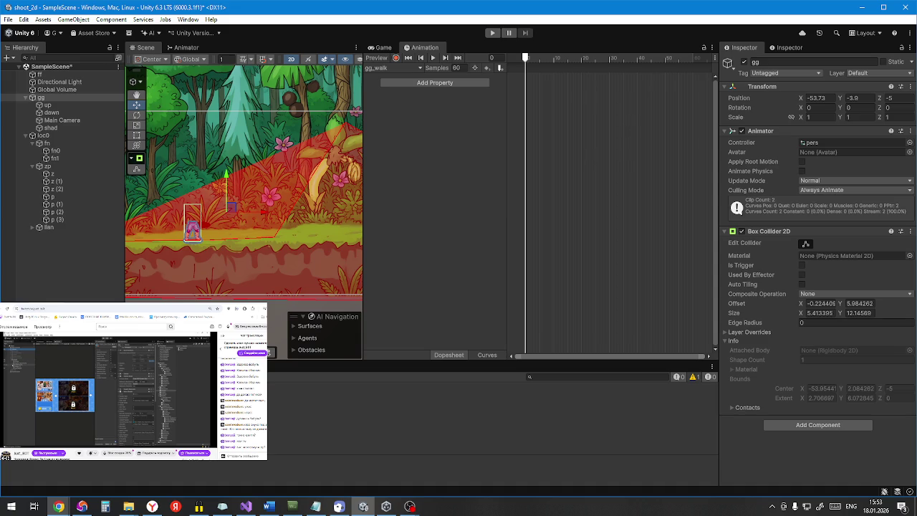
Step: Play-test by running right and left with D/A and jumping with Space, then stop the game
key(alt+Tab)
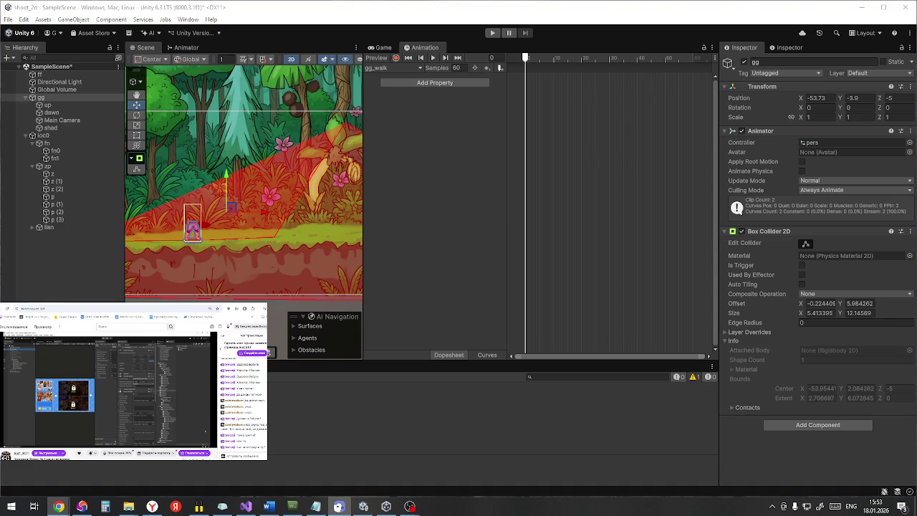
click(493, 33)
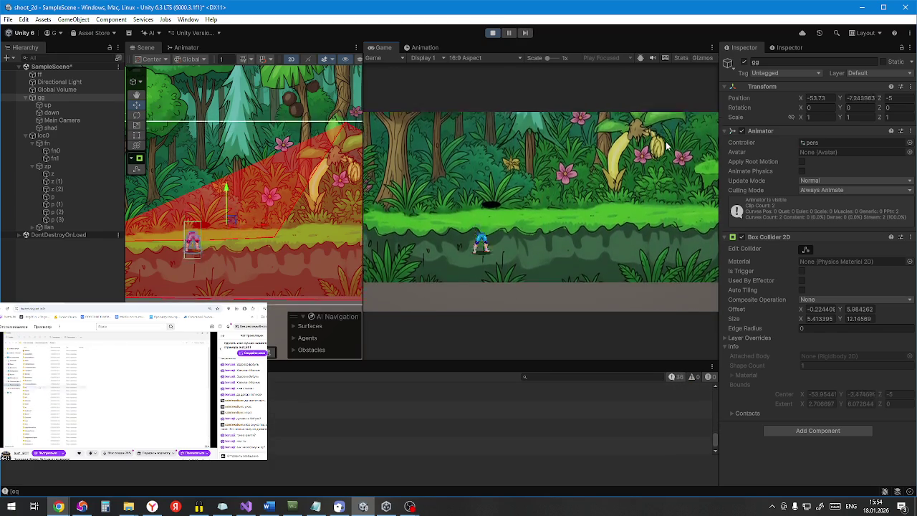
key(d)
key(space)
key(d)
key(a)
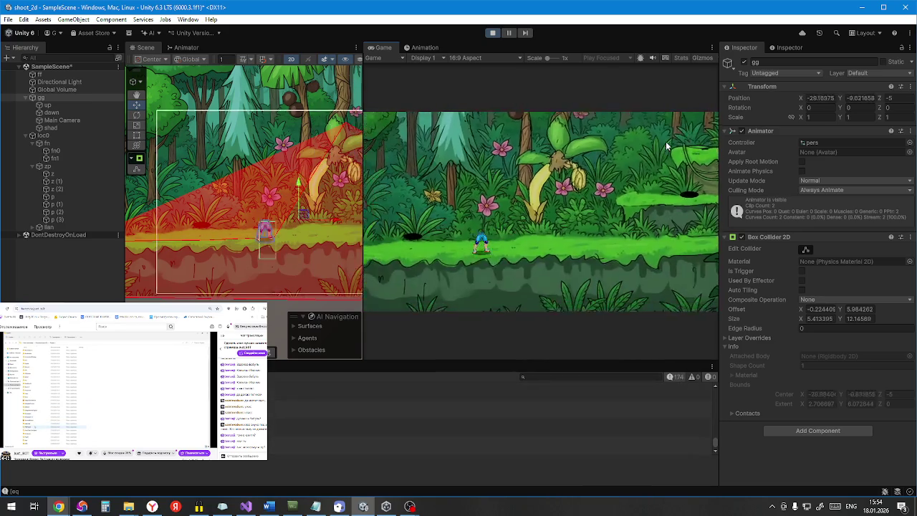
key(d)
key(space)
key(a)
key(a)
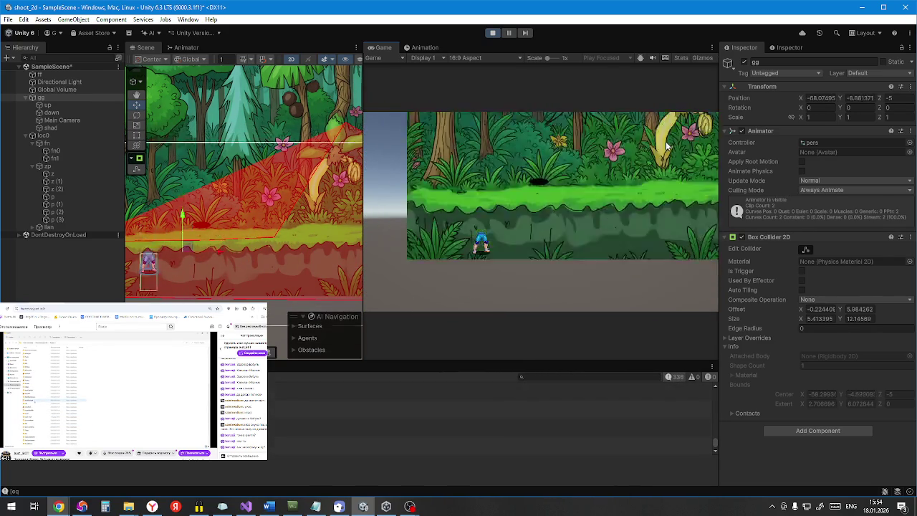
key(space)
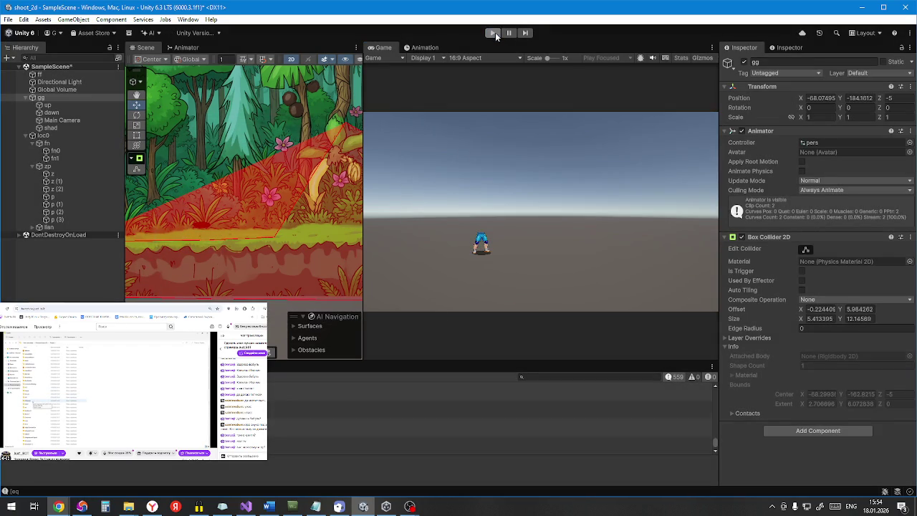
click(495, 32)
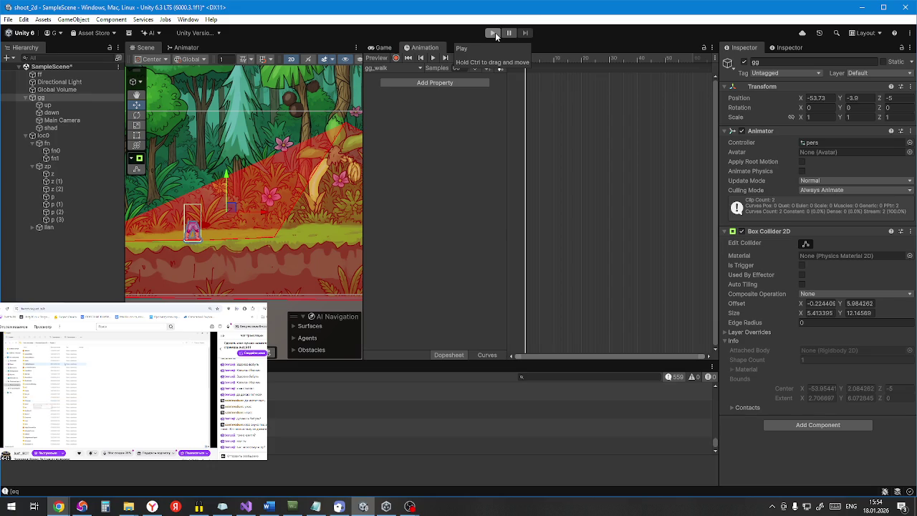
Step: Give ground object z's collider a new vertex pulled below its bottom edge, then play
scroll(349, 183, down, 2)
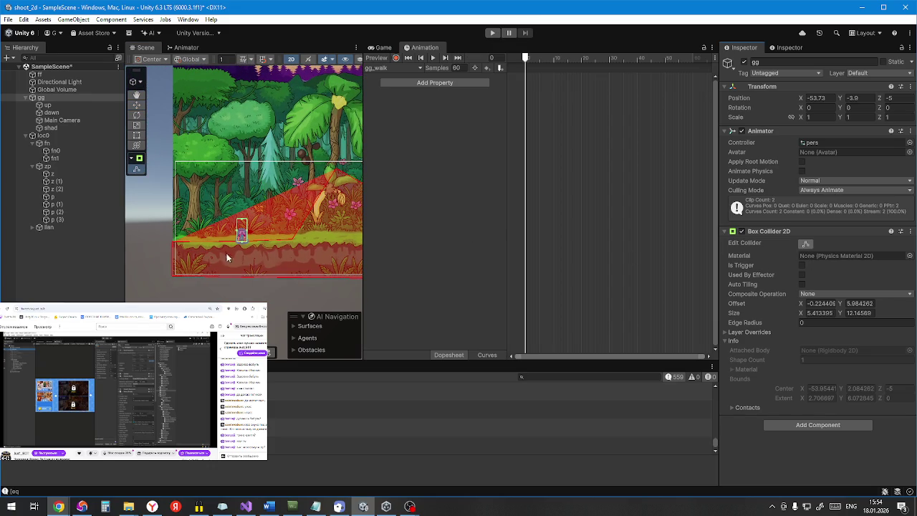
click(264, 273)
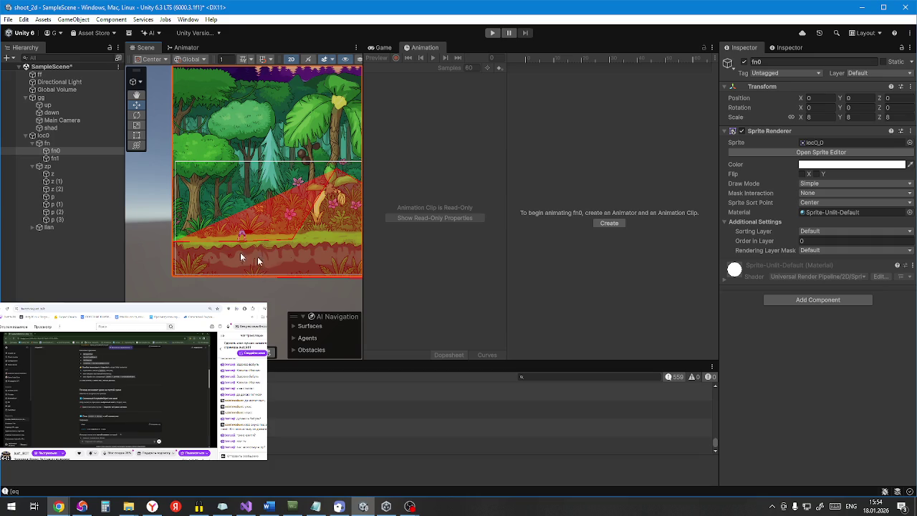
click(59, 174)
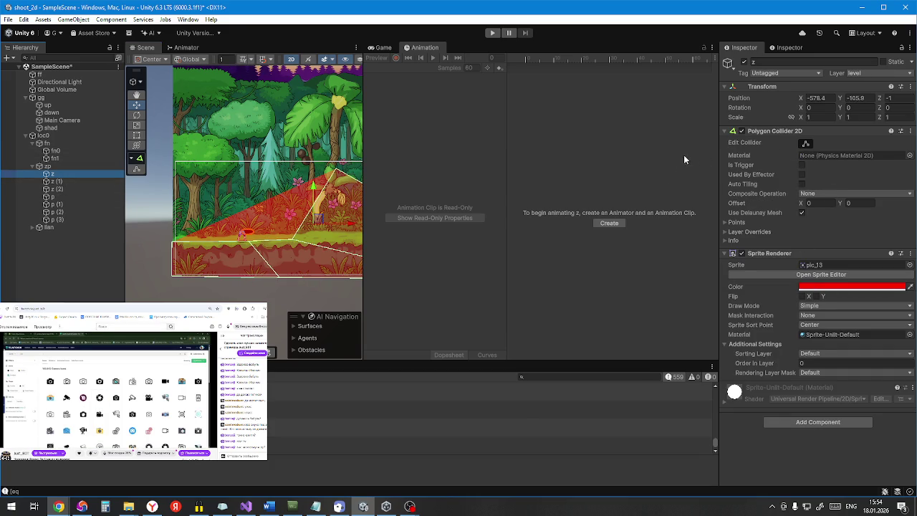
click(806, 144)
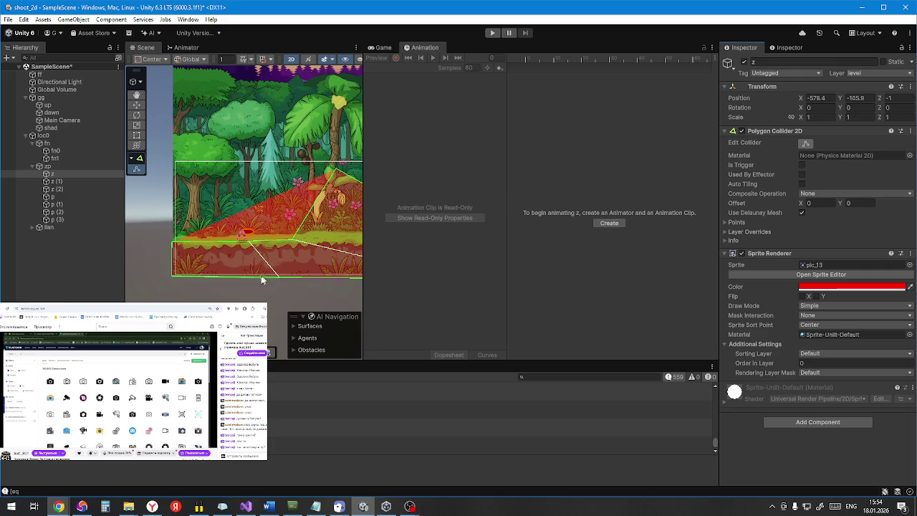
drag(253, 280, 271, 305)
scroll(264, 247, down, 3)
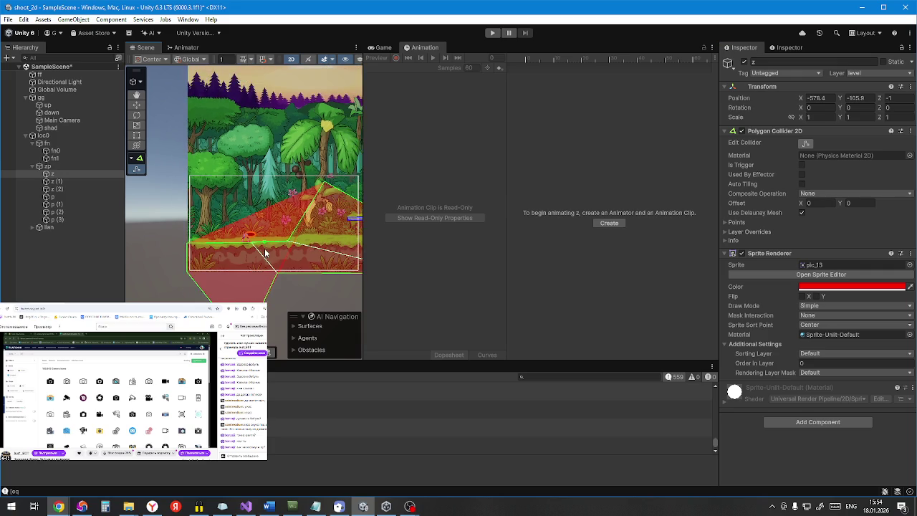
click(493, 32)
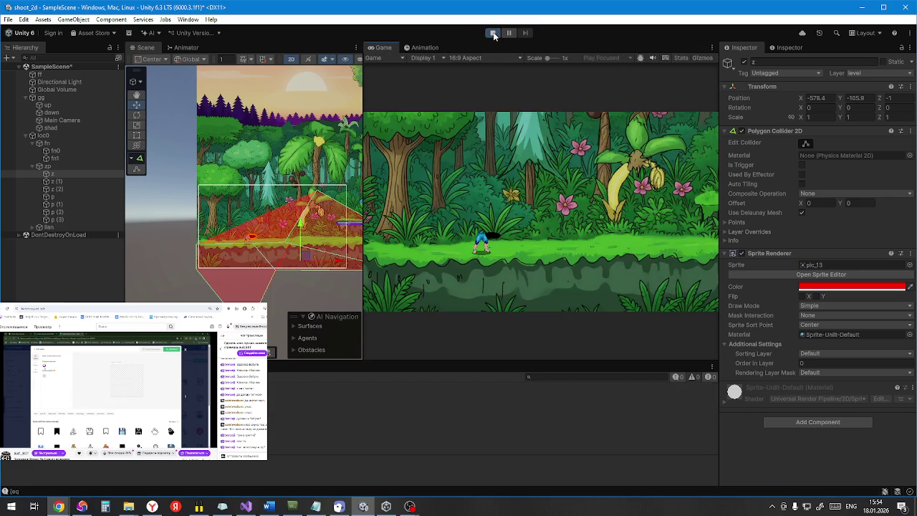
Step: Run the character right, then left toward the level's edge, and stop the game
key(d)
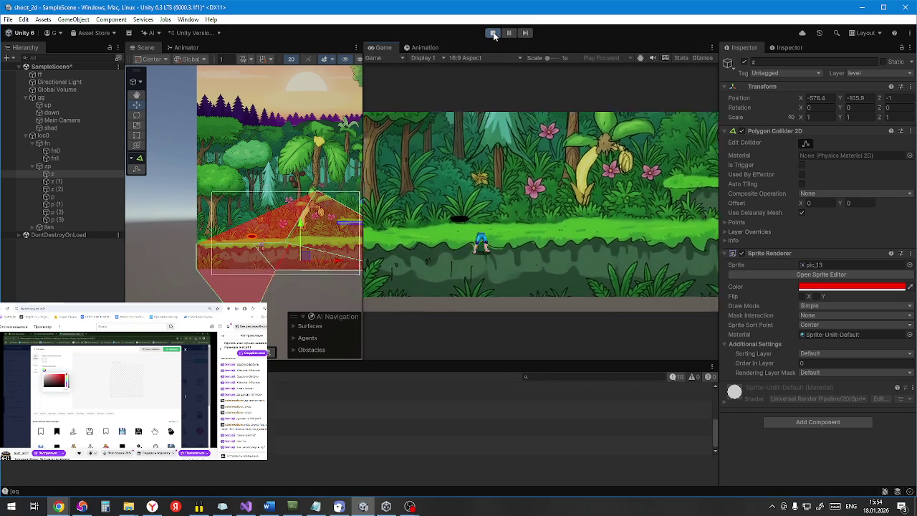
key(a)
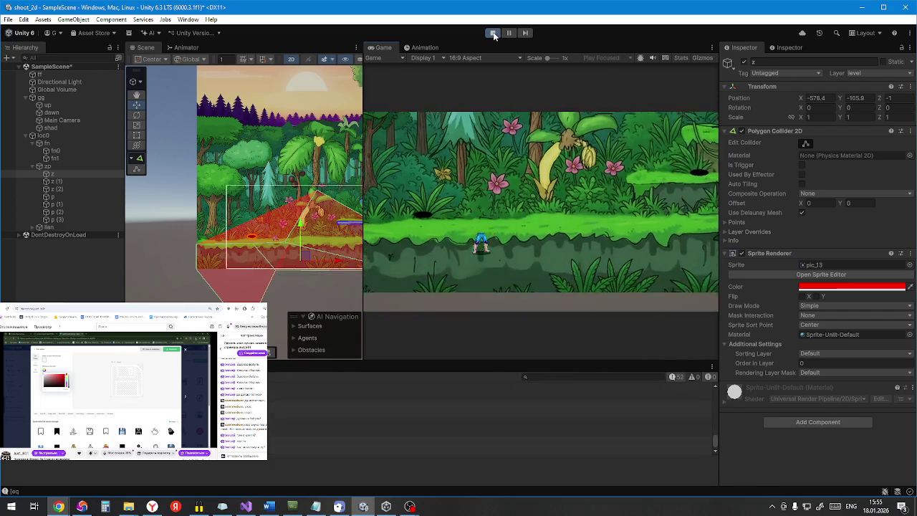
key(a)
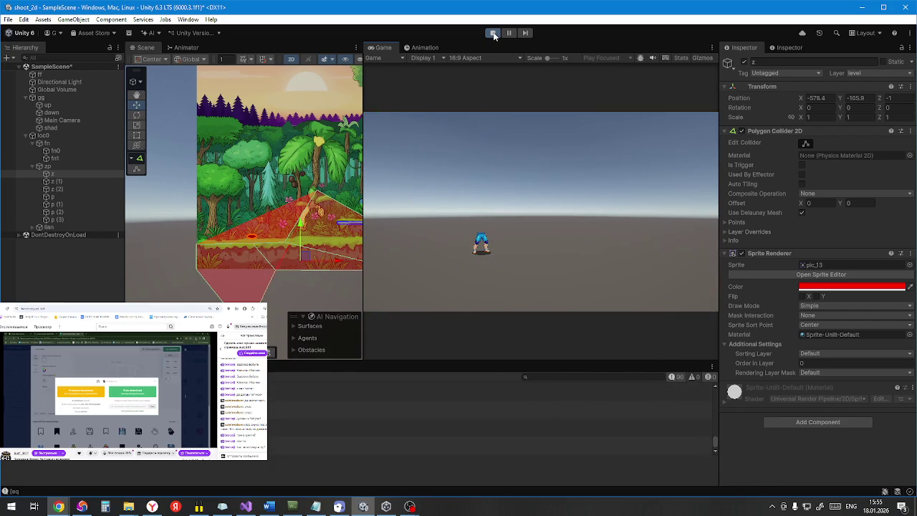
click(494, 34)
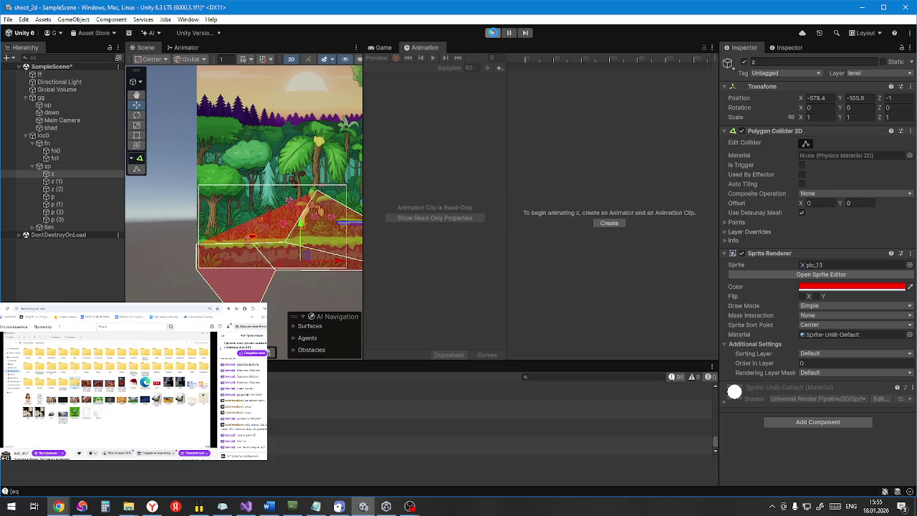
Step: Play-test once more, stop, and bring up the scripts in Visual Studio
click(492, 33)
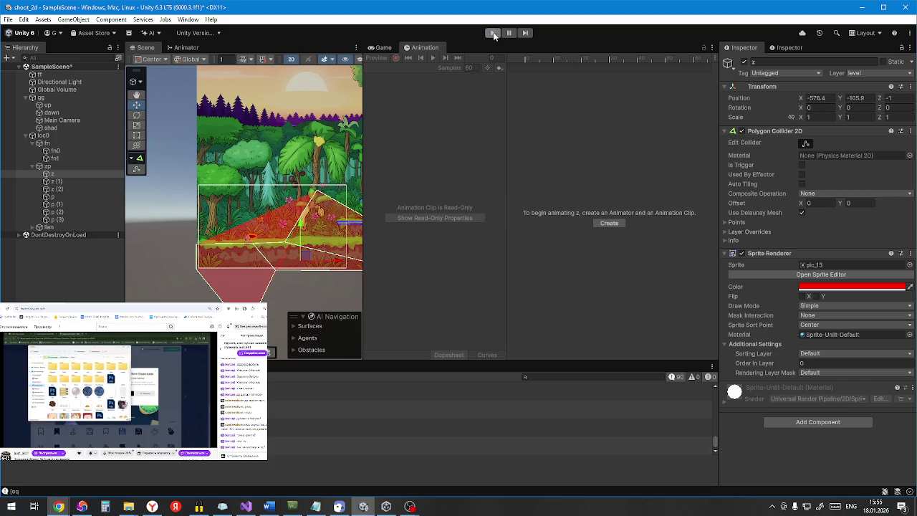
click(492, 33)
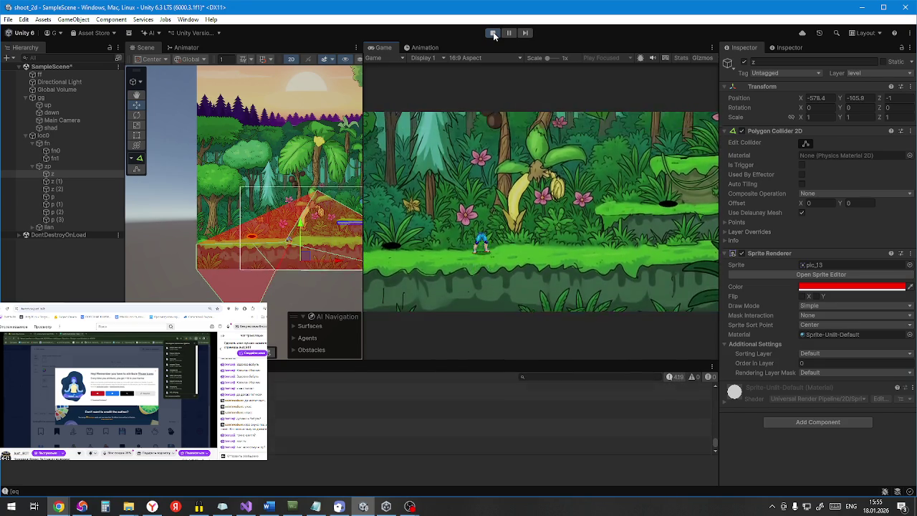
click(493, 33)
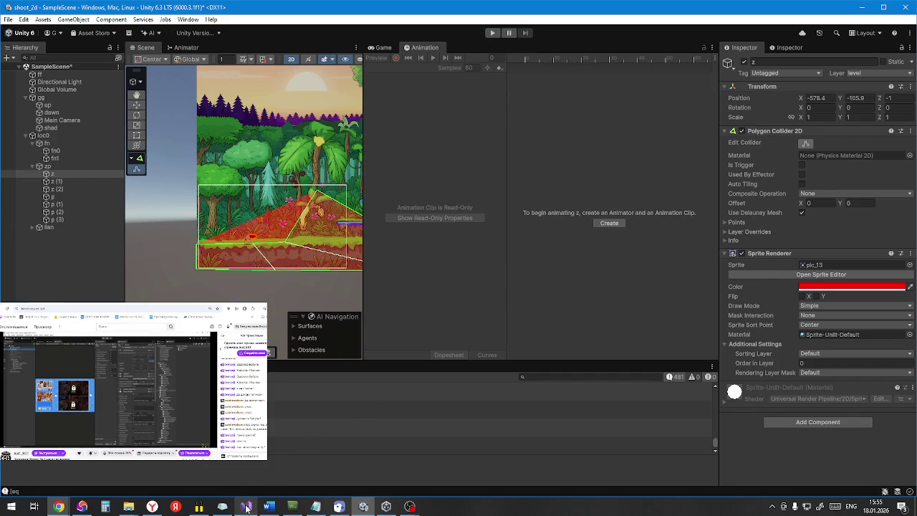
click(246, 507)
Step: Delete the for-loop on lines 102–129 that filters hits for the closest valid ground
scroll(602, 189, down, 1)
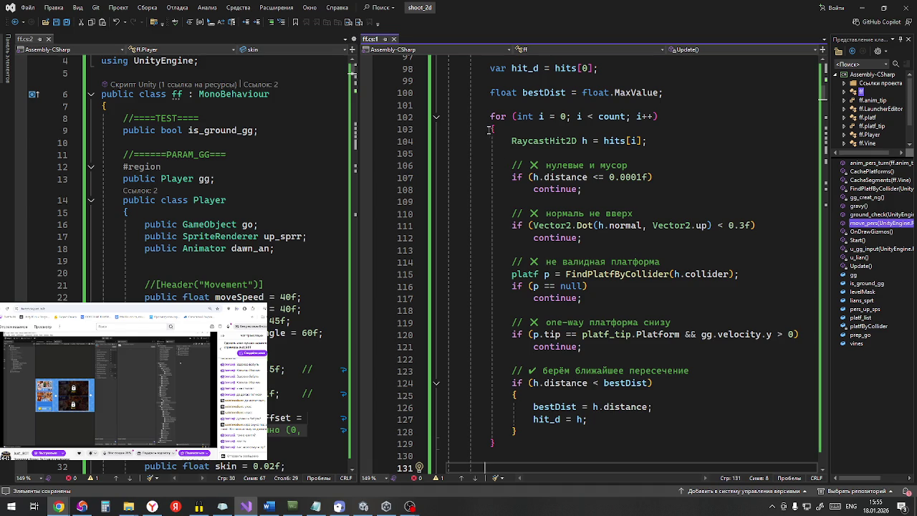
scroll(484, 126, down, 2)
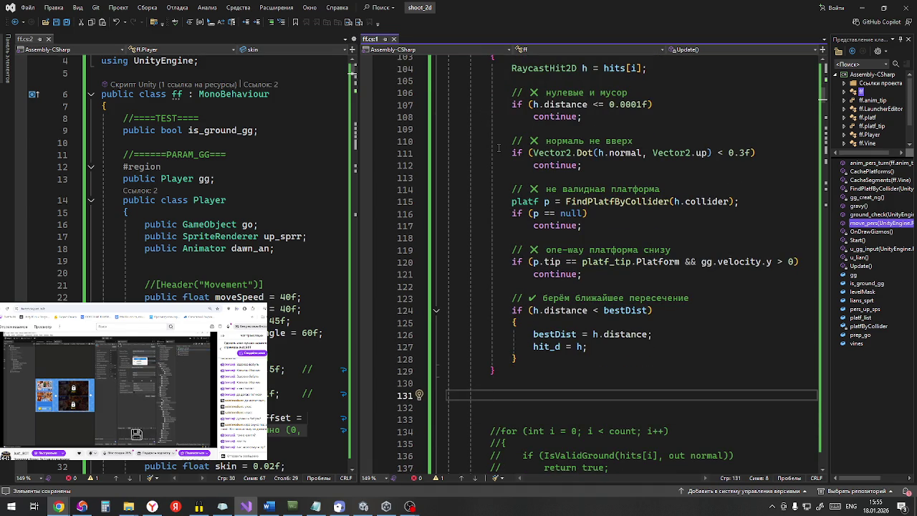
scroll(512, 159, up, 3)
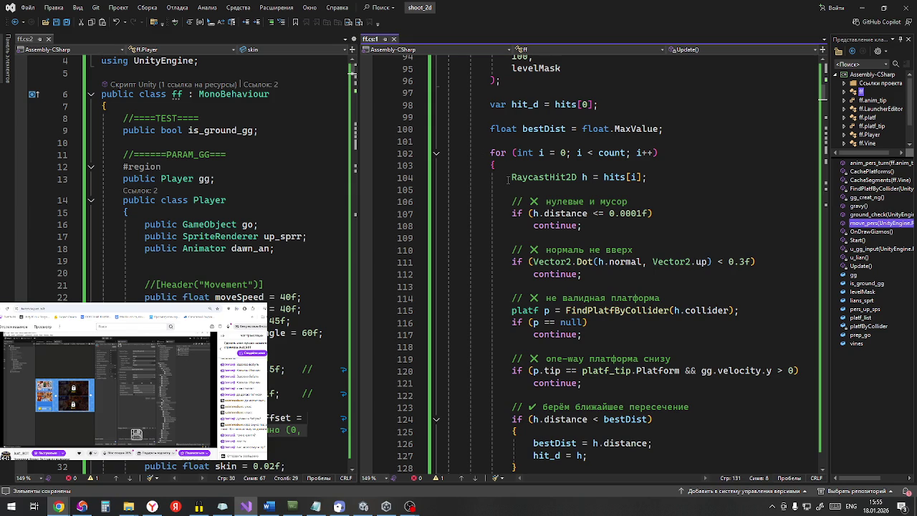
mouse_move(490, 164)
mouse_down()
mouse_move(538, 215)
mouse_move(523, 301)
mouse_move(560, 369)
mouse_up()
scroll(561, 369, up, 3)
scroll(601, 319, up, 1)
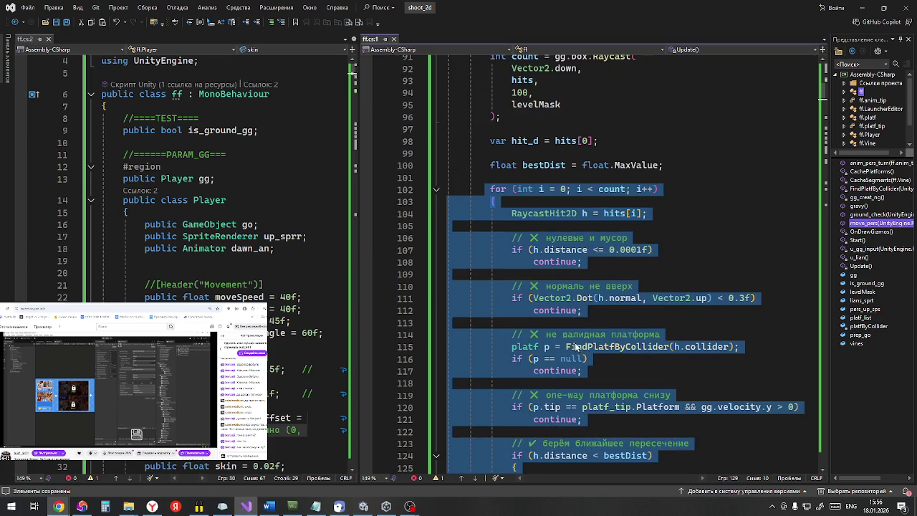
scroll(630, 303, down, 3)
scroll(631, 302, up, 3)
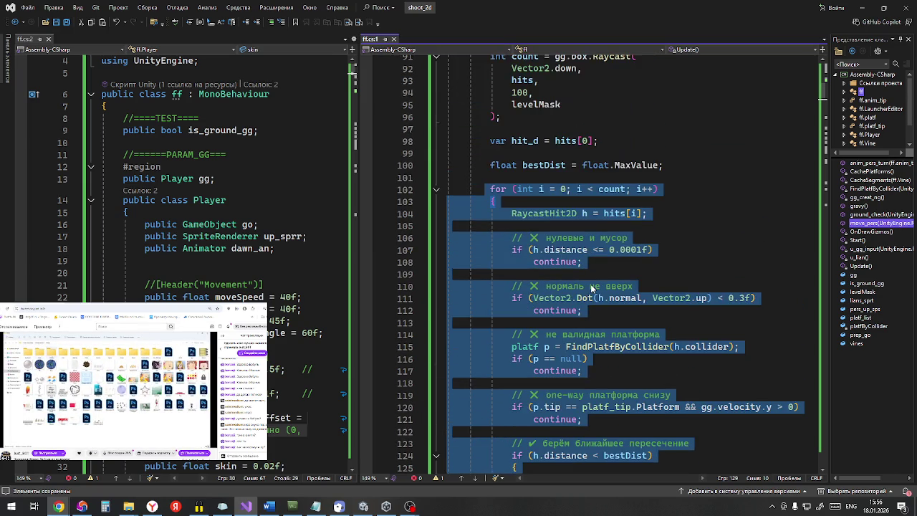
key(Delete)
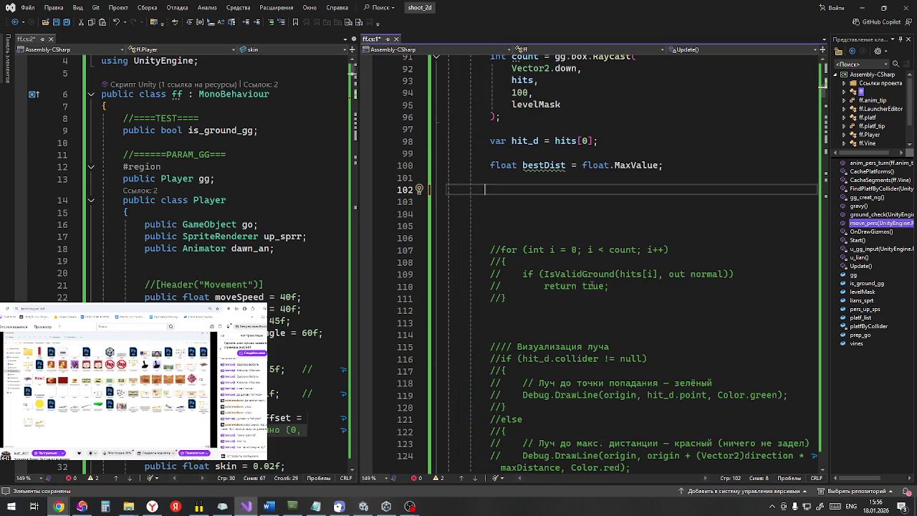
Step: Delete the 'float bestDist = float.MaxValue;' line on line 100
scroll(592, 286, up, 3)
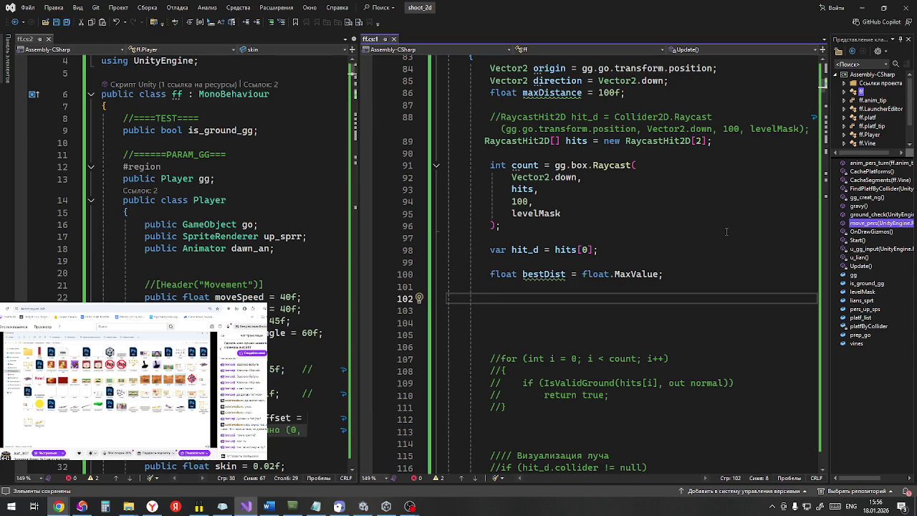
drag(485, 274, 668, 277)
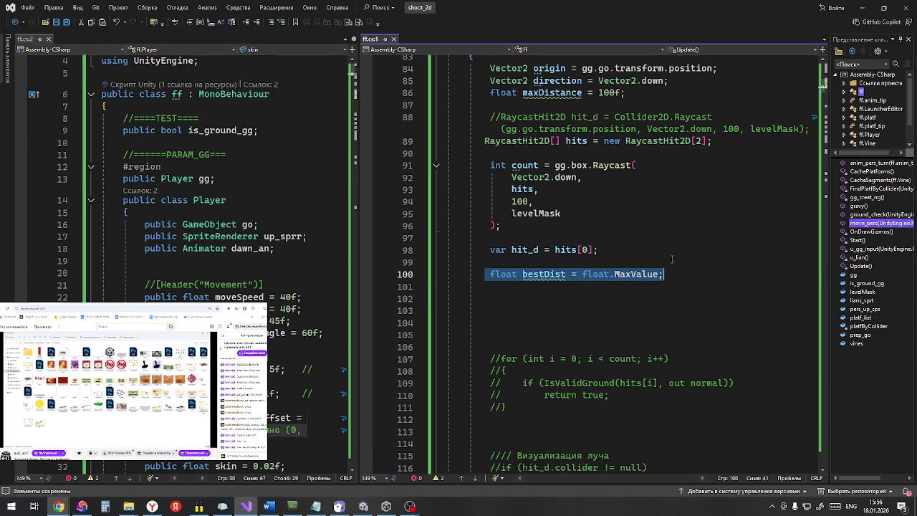
key(Delete)
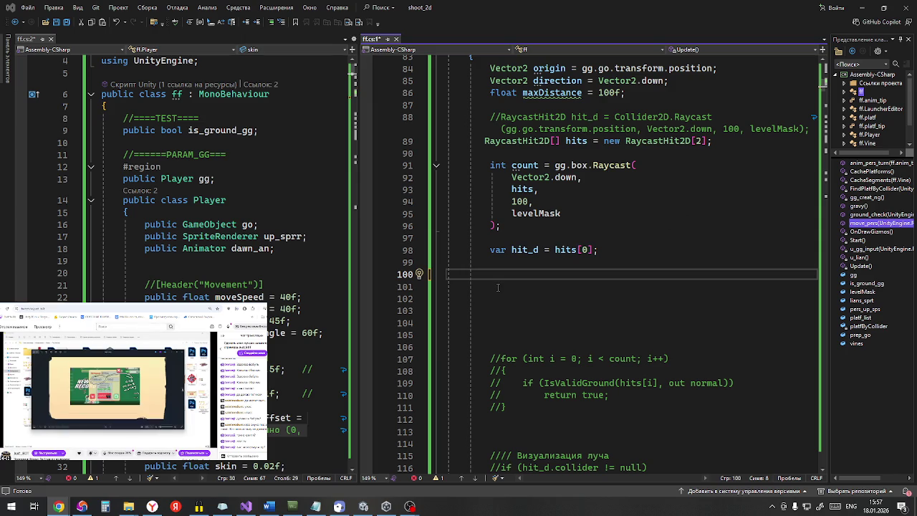
Step: Bring up the Unity Hub projects window from the taskbar
click(385, 506)
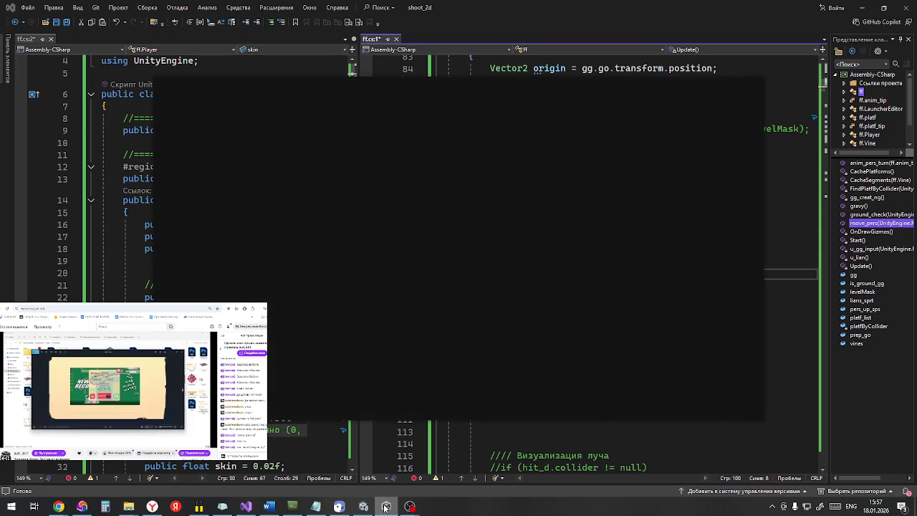
Step: Minimize Unity Hub, return to the Unity editor and save the scene
click(386, 506)
click(363, 506)
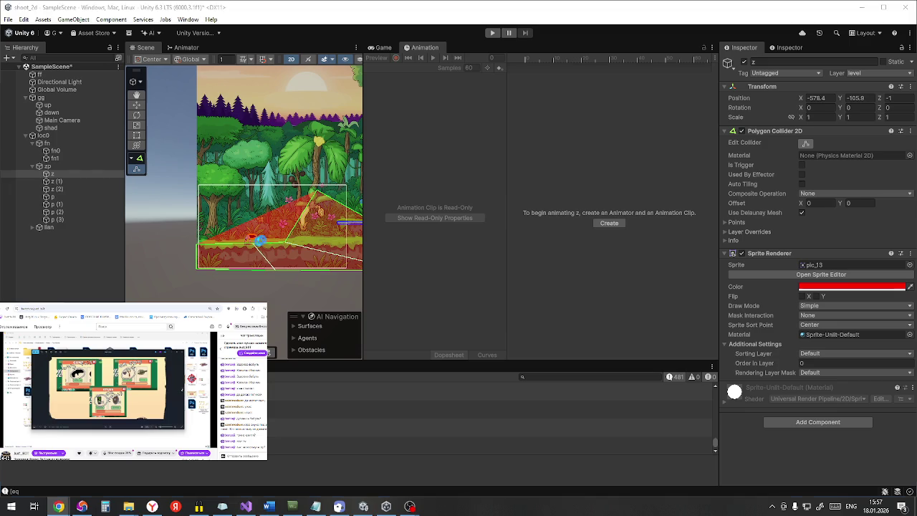
click(322, 192)
key(ctrl+s)
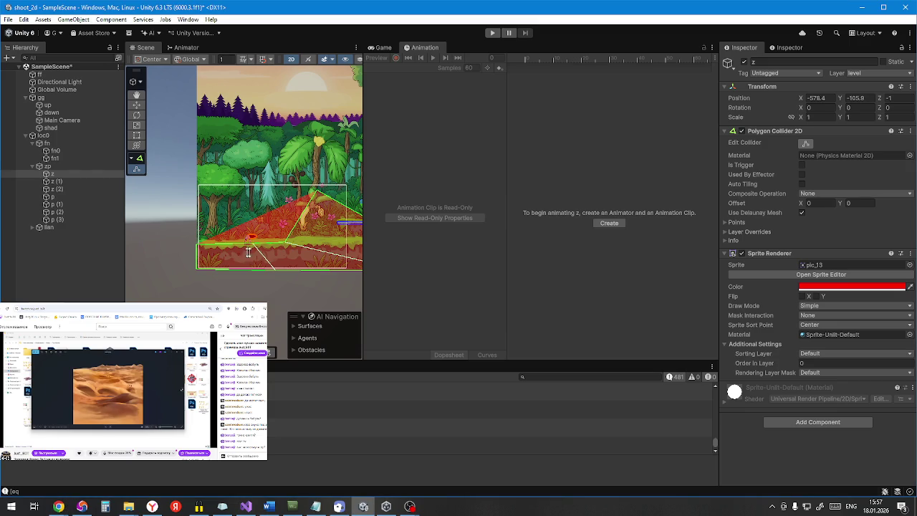
Step: Inspect the character's feet on the ground collider in the Scene view, then run and stop a play-test
scroll(312, 205, up, 2)
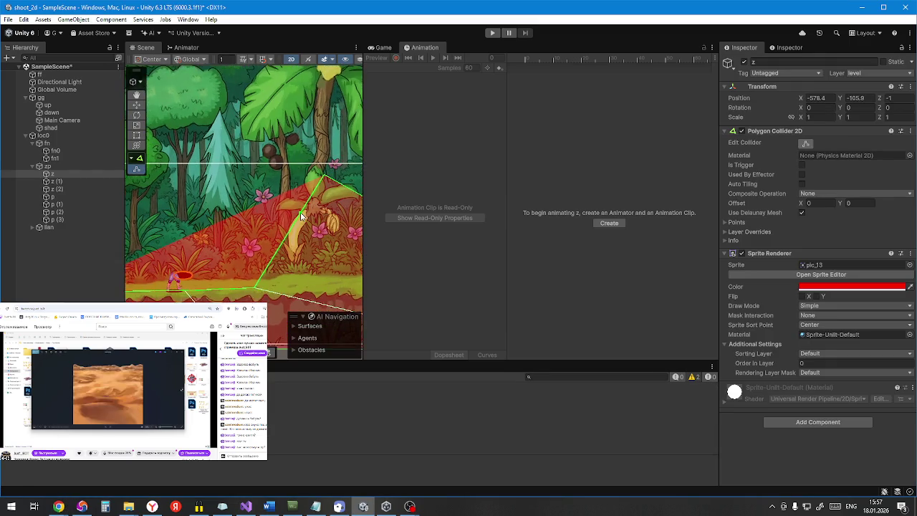
scroll(149, 280, up, 1)
scroll(150, 279, up, 1)
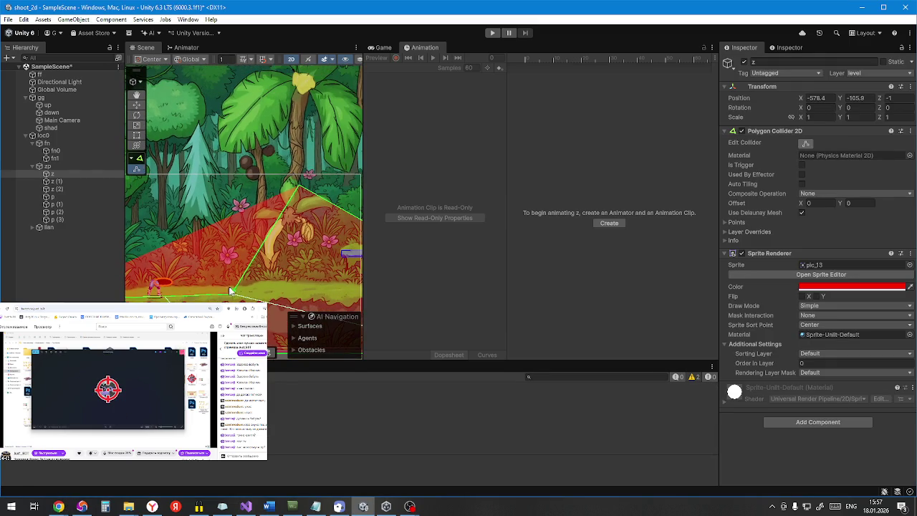
mouse_move(200, 250)
mouse_down()
mouse_move(252, 215)
mouse_move(301, 198)
mouse_move(278, 199)
mouse_up()
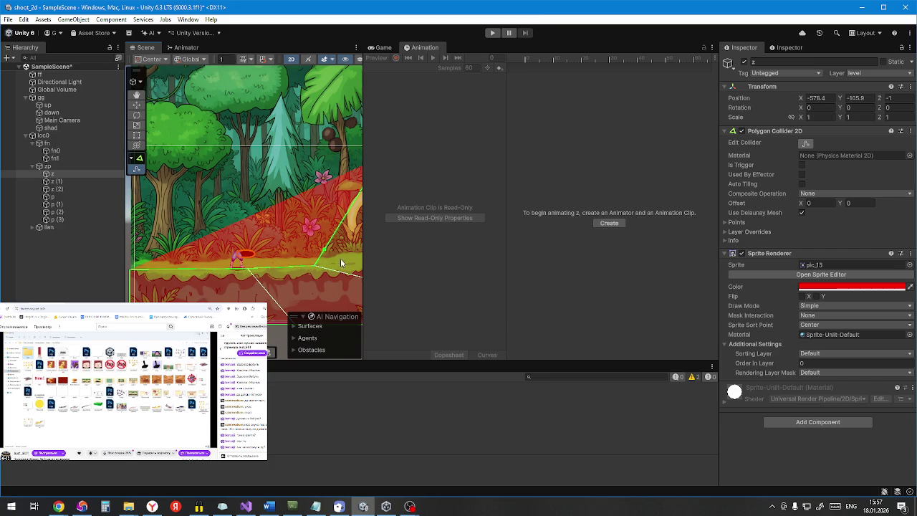
drag(308, 233, 225, 249)
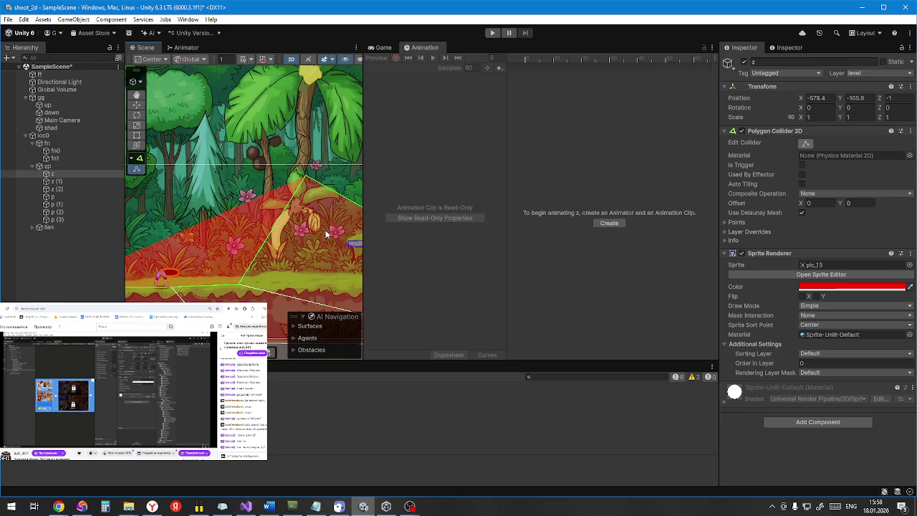
scroll(227, 224, down, 3)
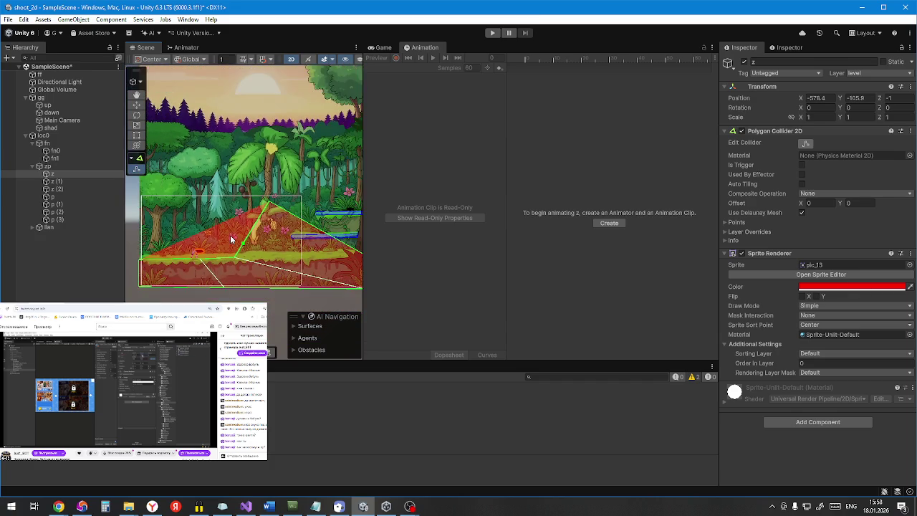
scroll(211, 270, up, 2)
scroll(211, 270, up, 3)
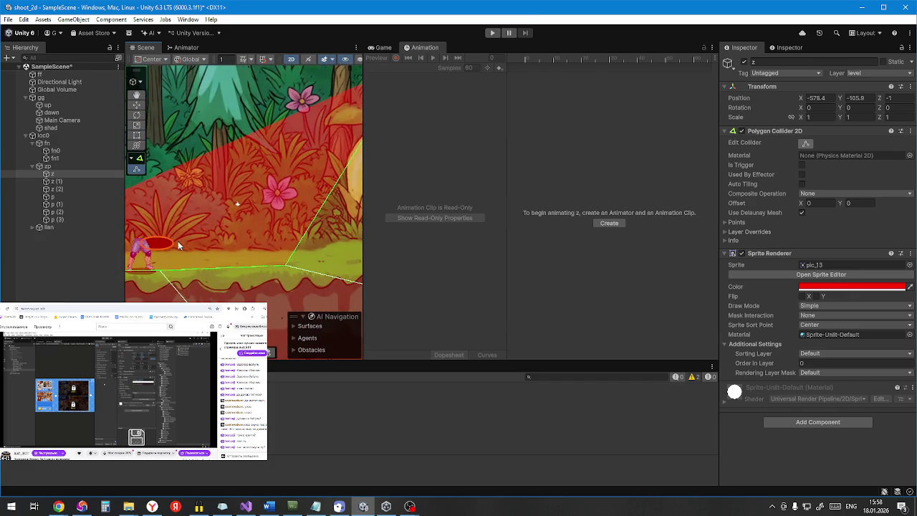
drag(178, 241, 260, 194)
scroll(258, 192, down, 5)
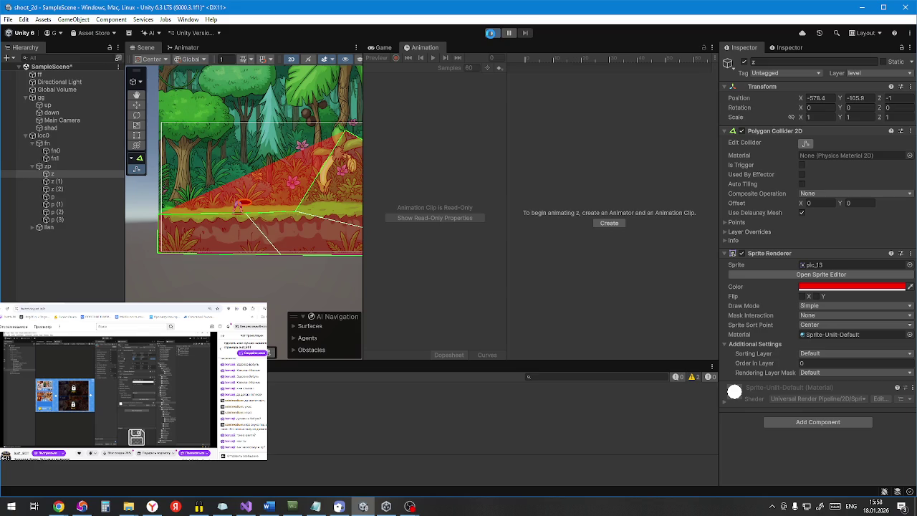
click(491, 33)
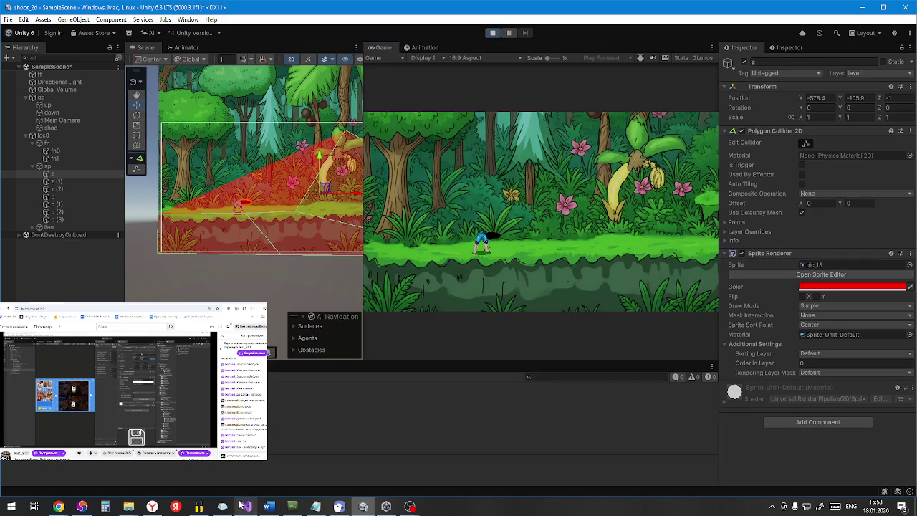
key(ctrl+p)
Step: Change the box Raycast distance on line 94 from 100 to 1, save all scripts, and return to Unity
click(245, 507)
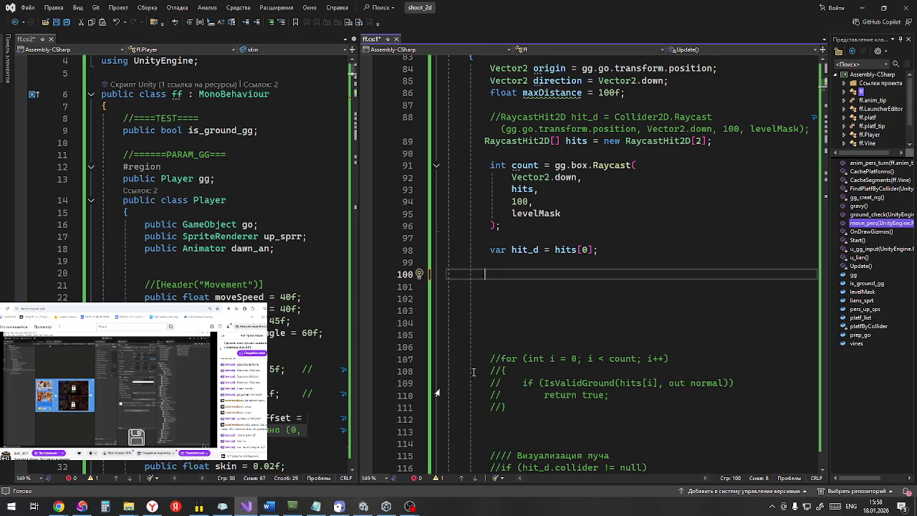
drag(529, 202, 511, 201)
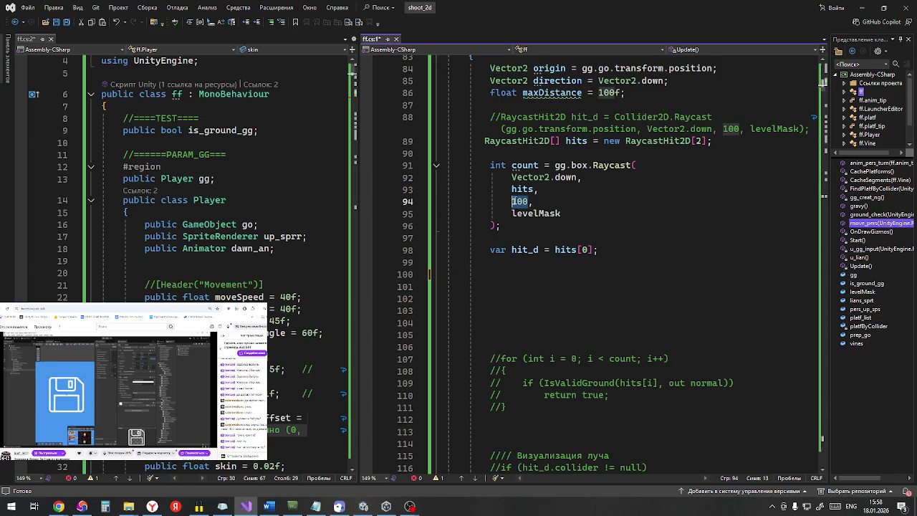
text(1)
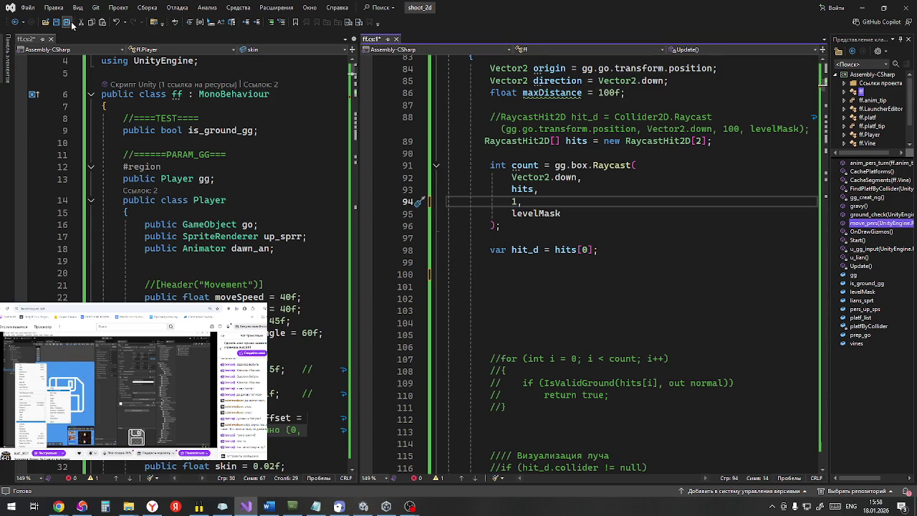
click(67, 22)
click(859, 9)
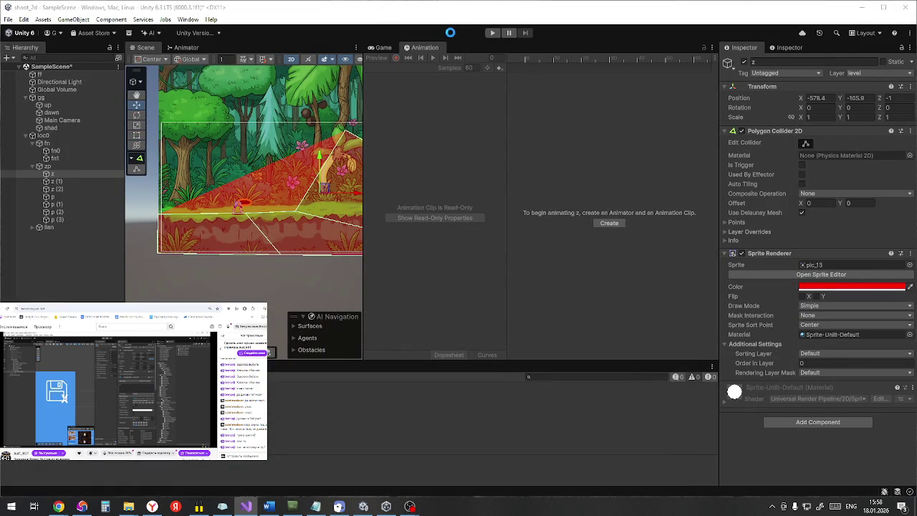
Step: Start the game and walk the player right onto a platform, back left, then right again
click(494, 33)
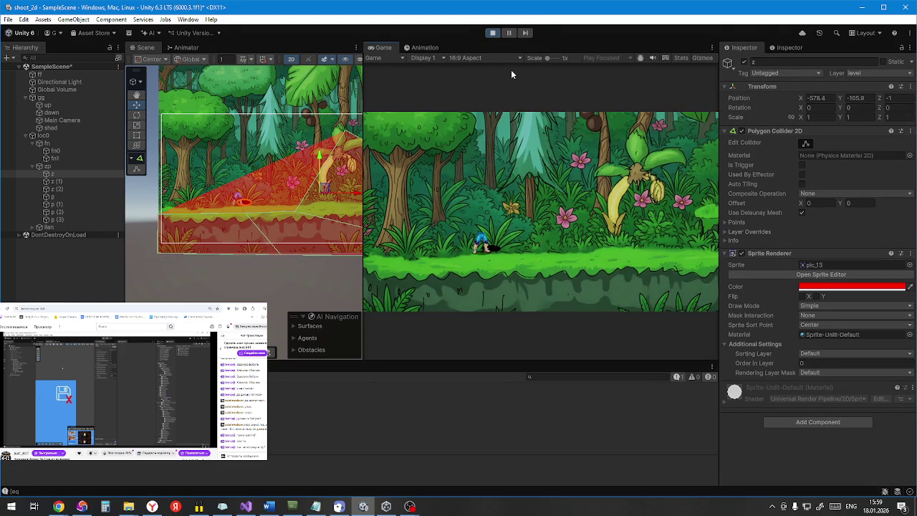
key(d)
key(d)
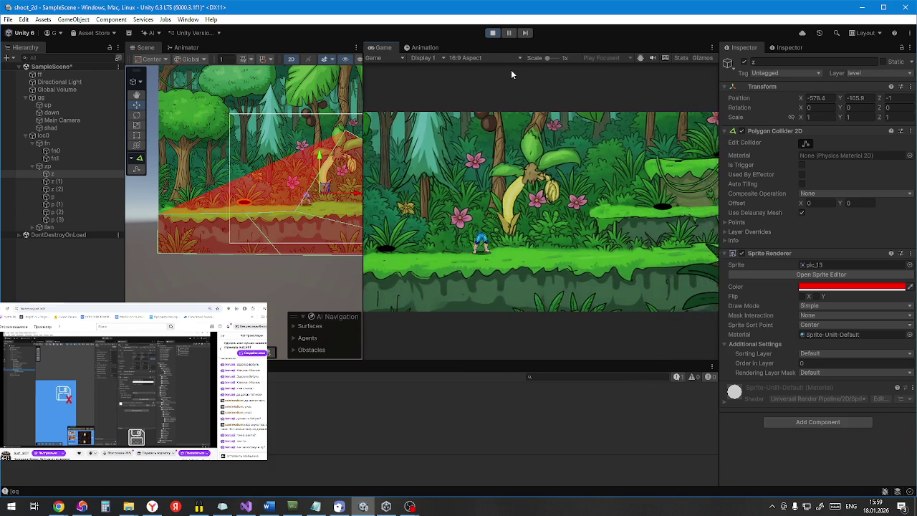
key(d)
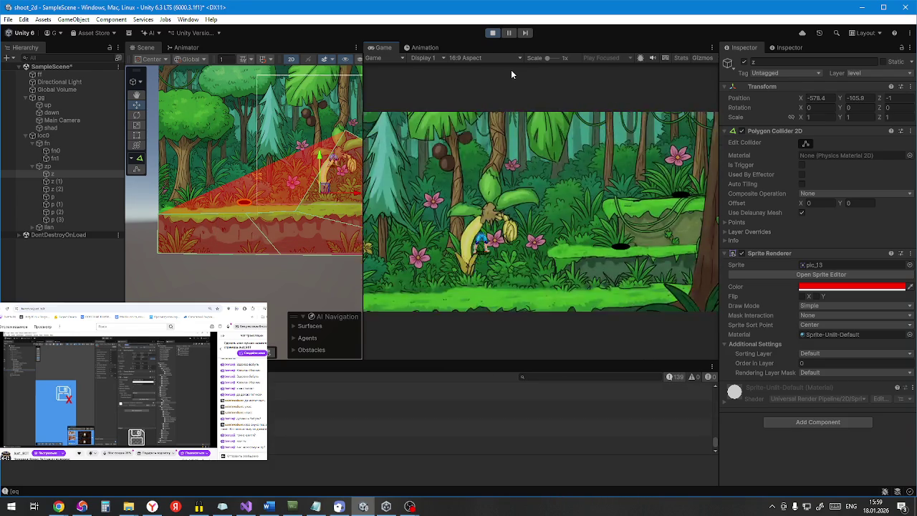
key(d)
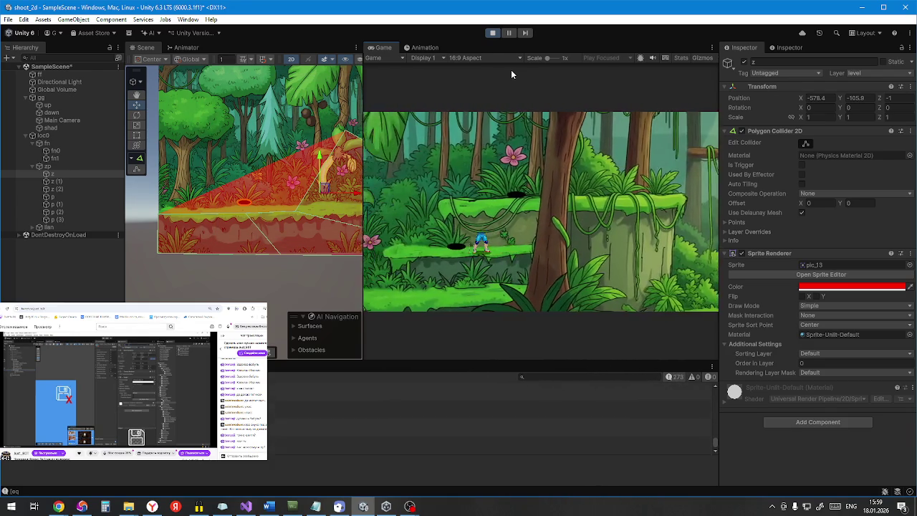
key(a)
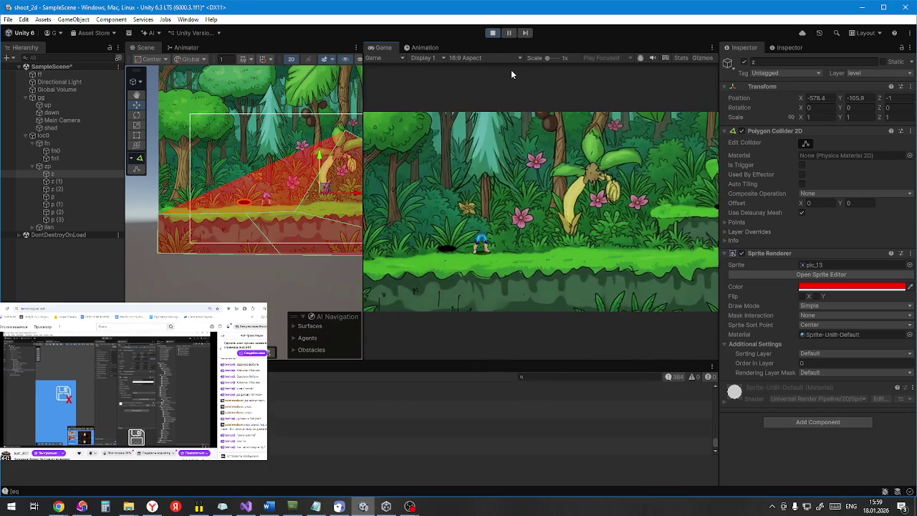
key(a)
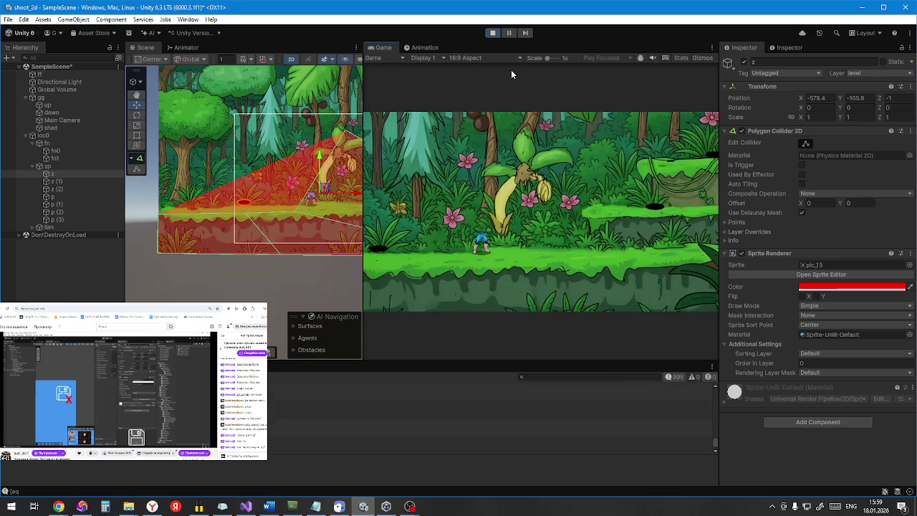
key(a)
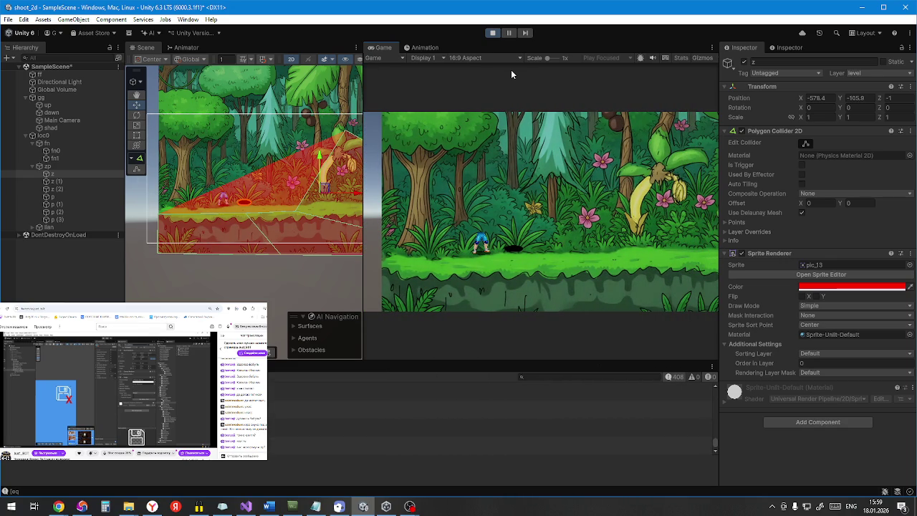
key(d)
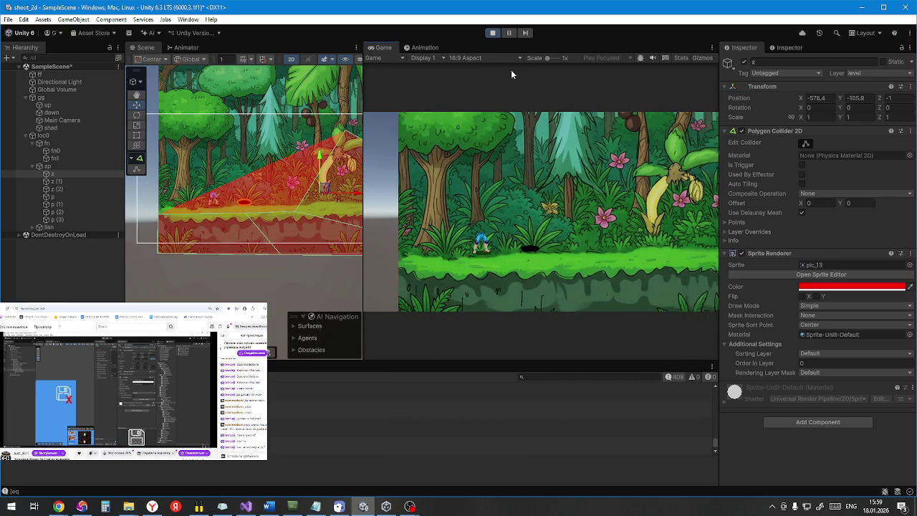
Step: Select and frame the gg player in the scene, stop the game, and return to Visual Studio
click(66, 98)
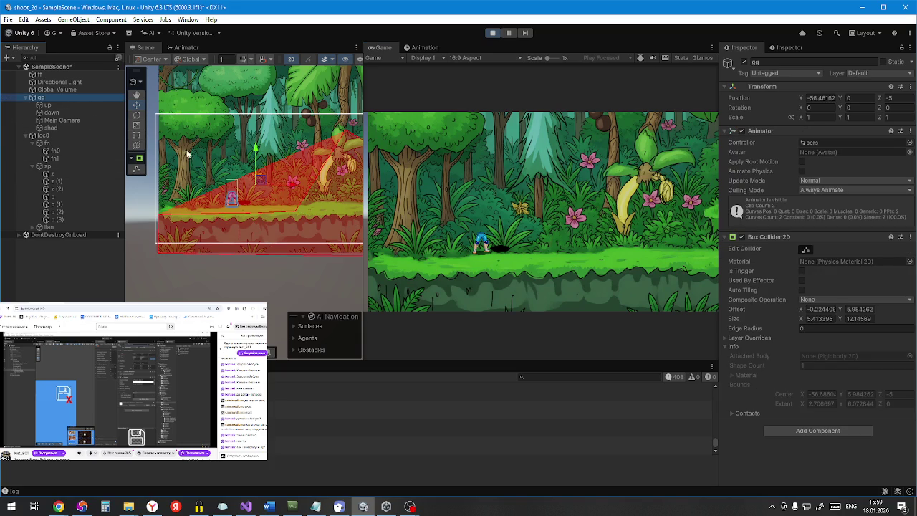
key(f)
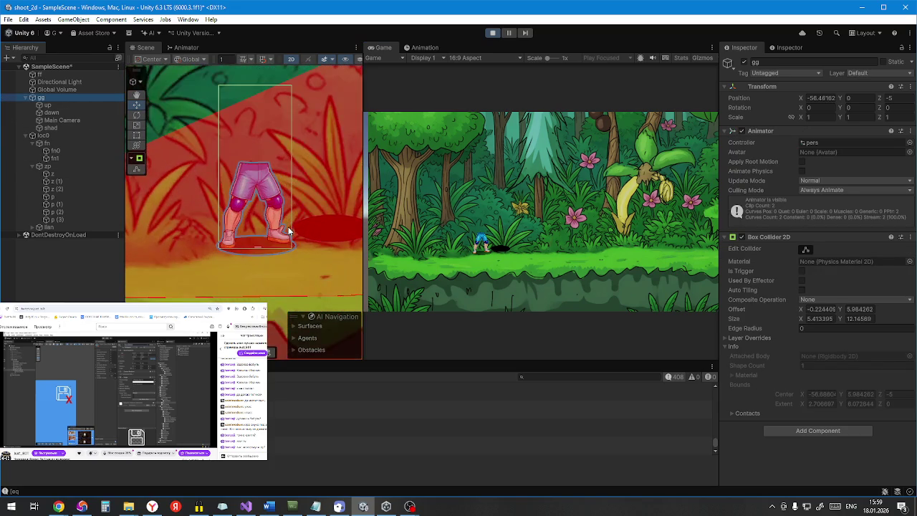
scroll(286, 226, up, 3)
scroll(312, 168, down, 2)
scroll(313, 163, down, 2)
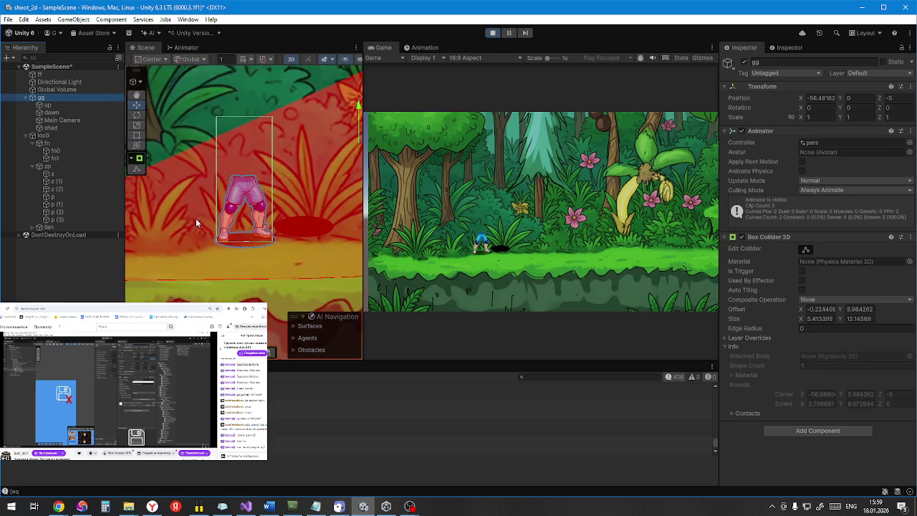
click(492, 33)
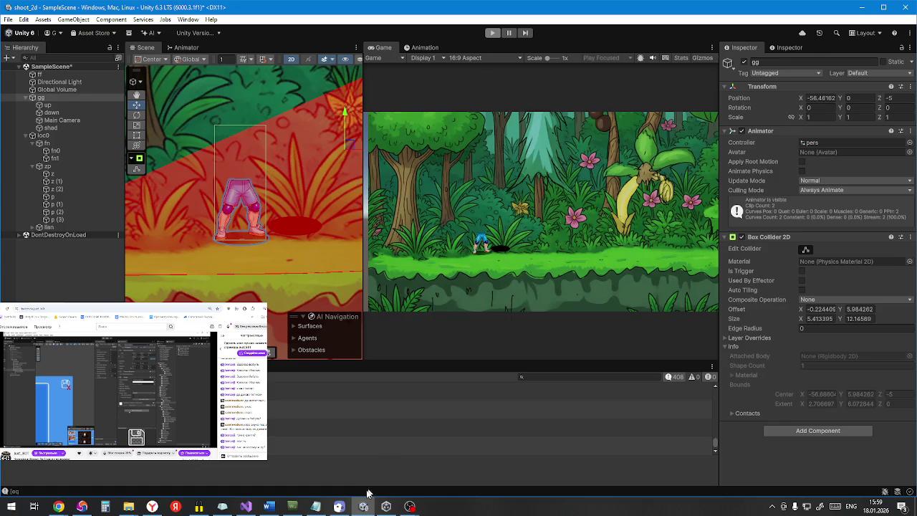
click(245, 506)
Step: Change line 98 to 'var hit_d = hits[1];' and go back to Unity
scroll(588, 224, down, 10)
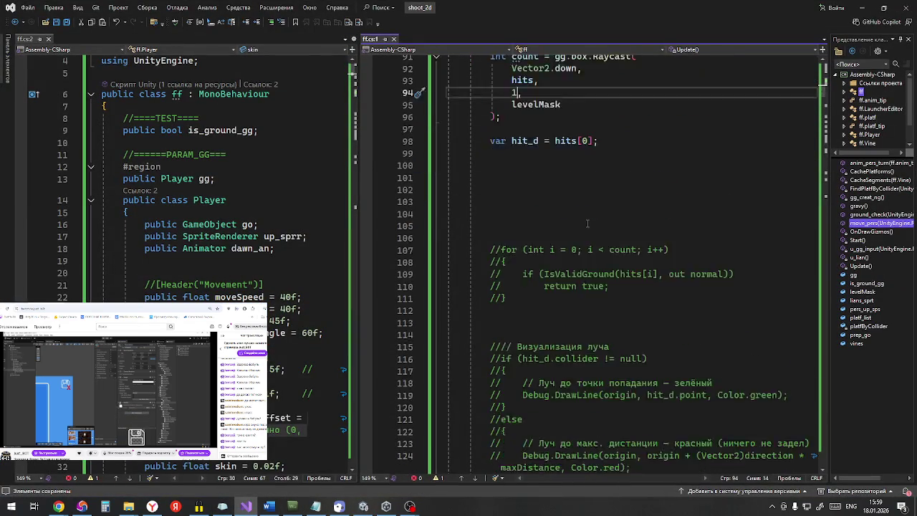
scroll(588, 224, up, 14)
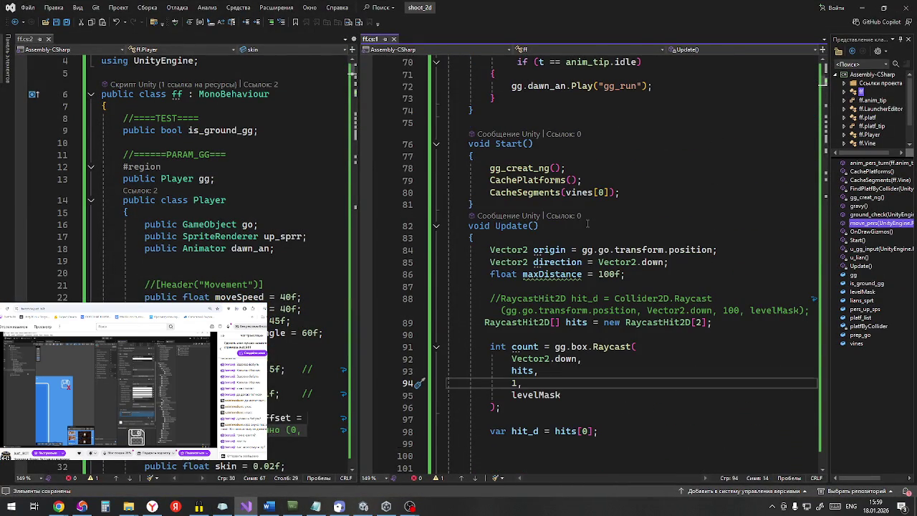
scroll(588, 223, down, 3)
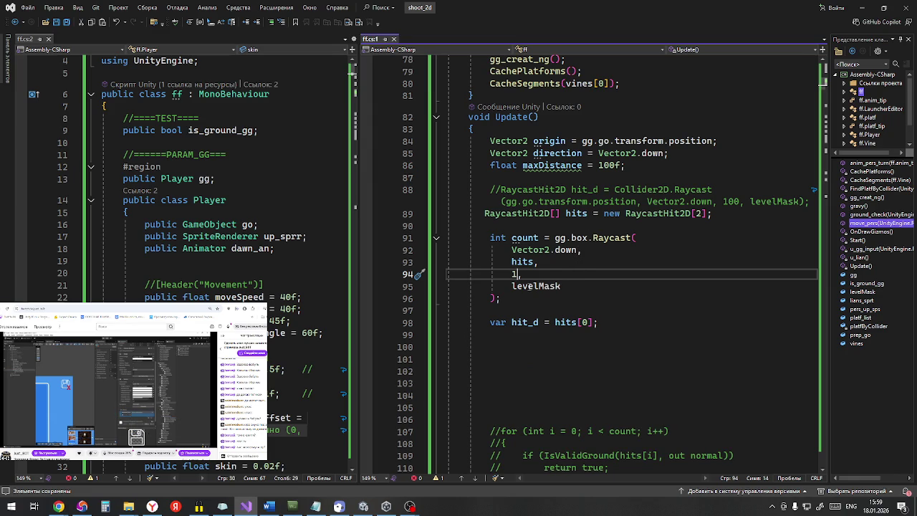
scroll(585, 271, down, 2)
click(584, 250)
text(1)
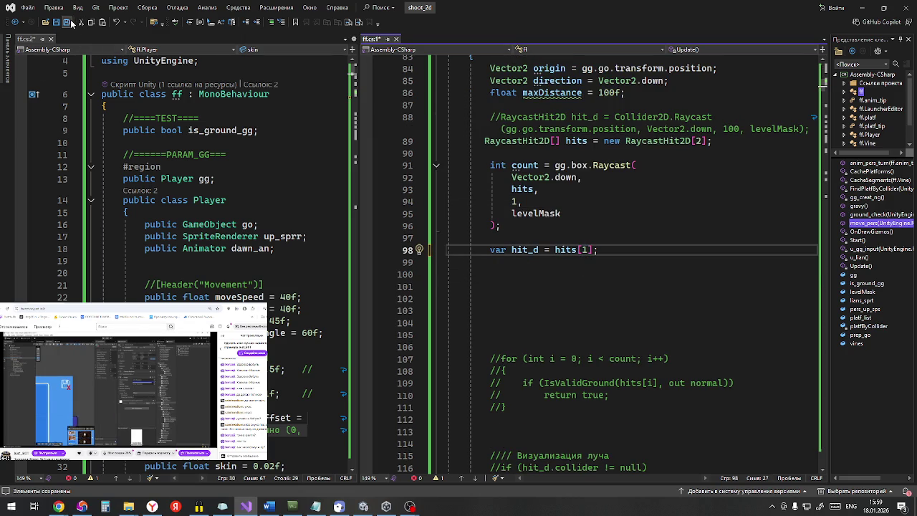
click(869, 5)
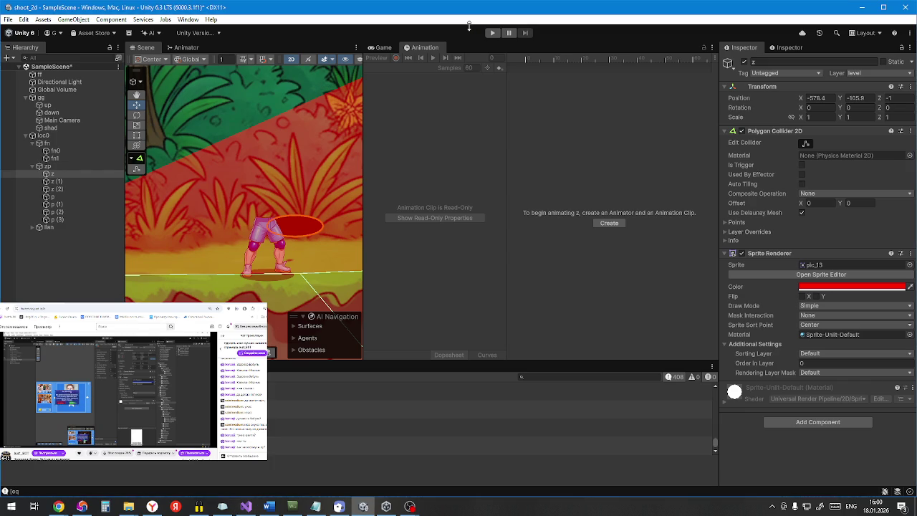
Step: Run and stop the hits[1] play-test three times, then return to Visual Studio
click(493, 33)
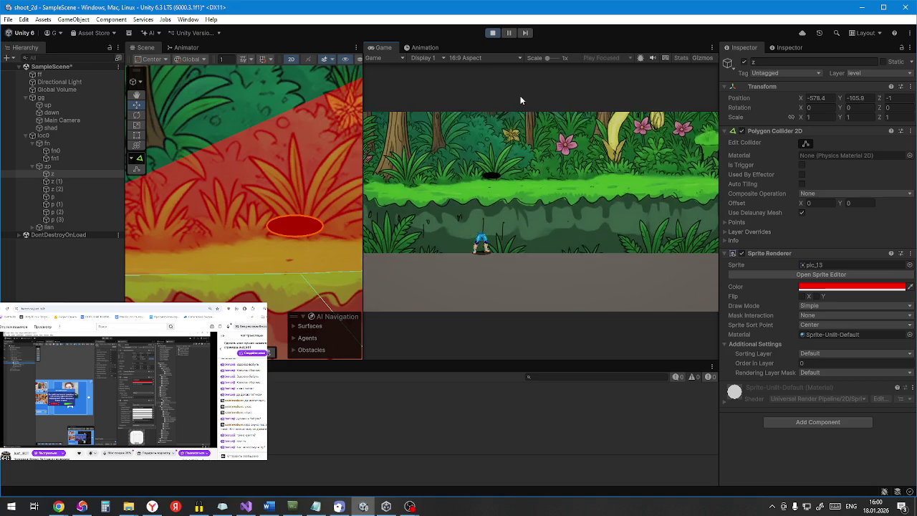
scroll(301, 183, down, 10)
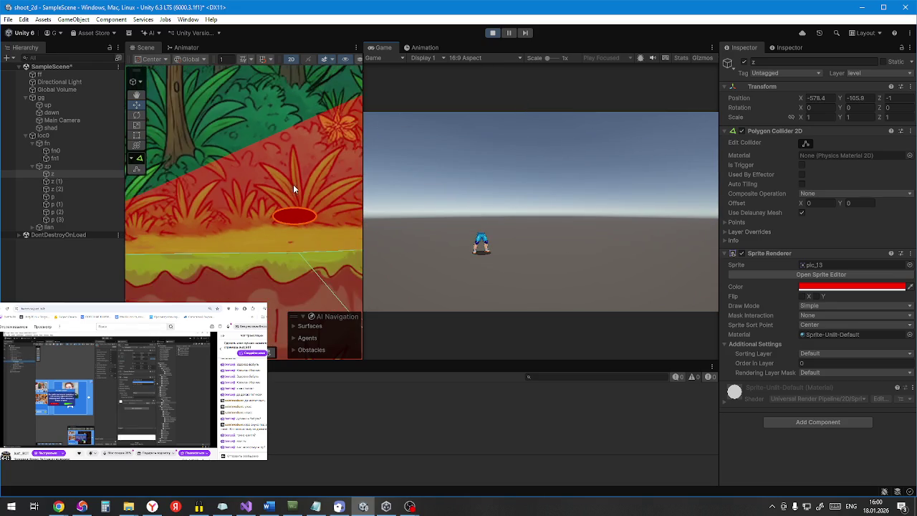
click(493, 33)
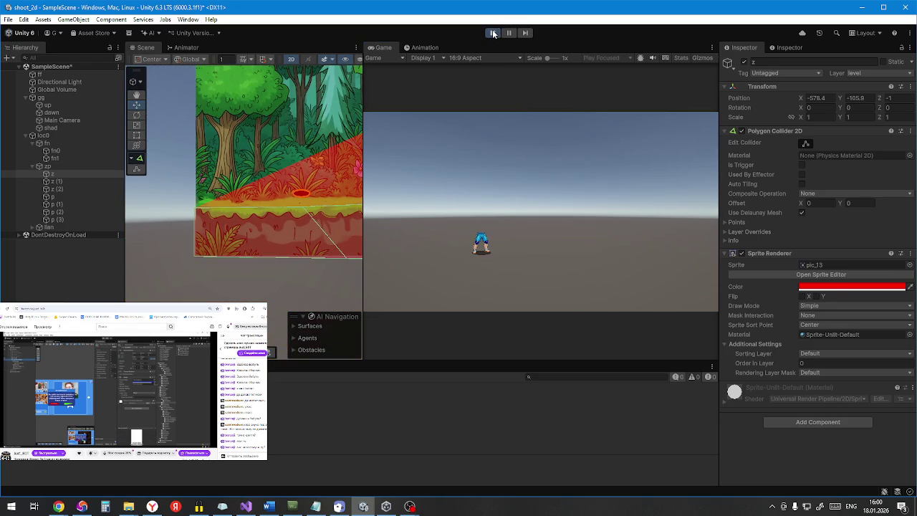
click(493, 33)
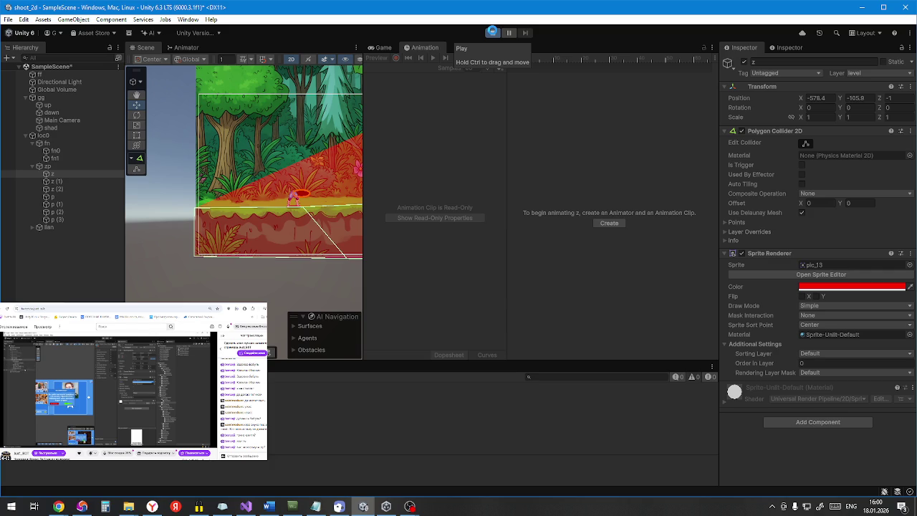
click(493, 33)
click(493, 33)
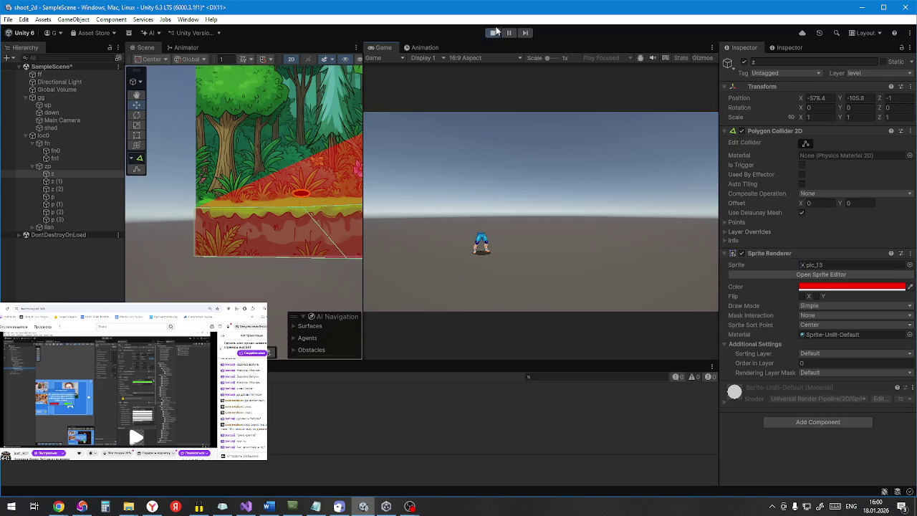
click(493, 33)
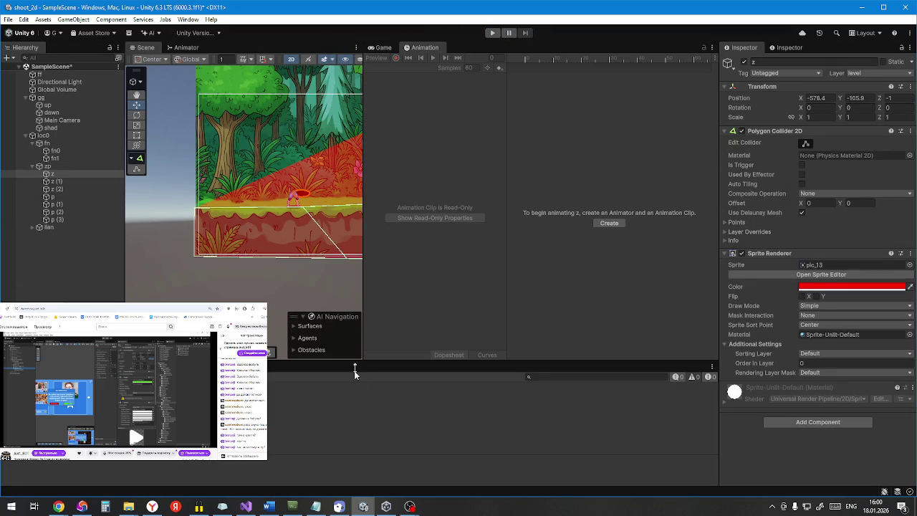
click(242, 509)
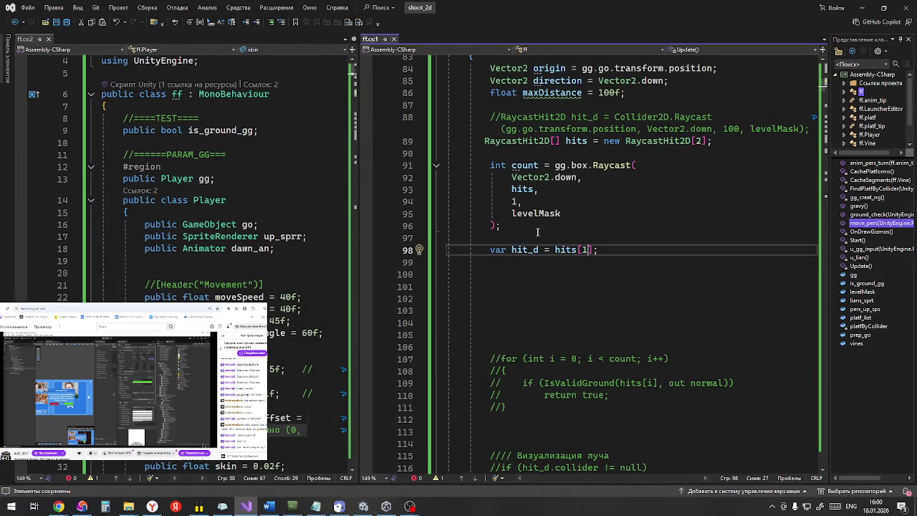
Step: Delete the box-cast block on lines 89–98: hits array, box Raycast call and hits[1] line
click(516, 200)
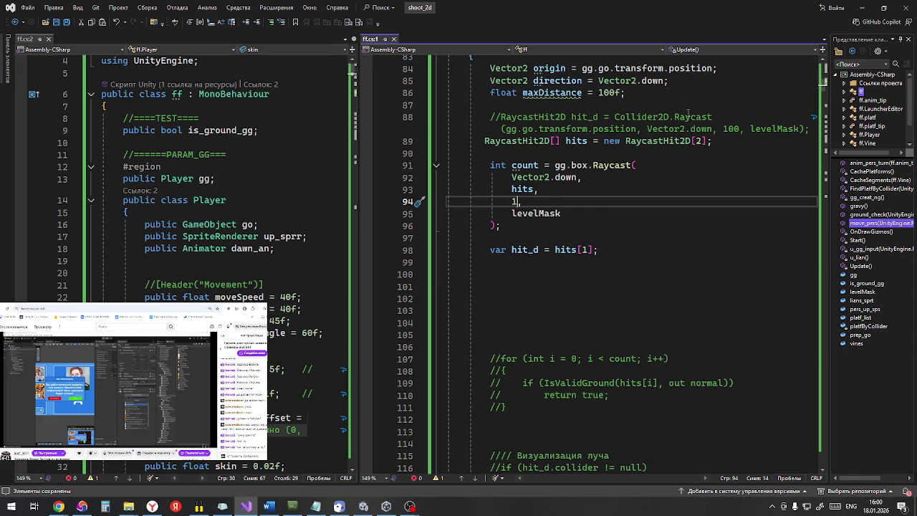
scroll(725, 179, up, 3)
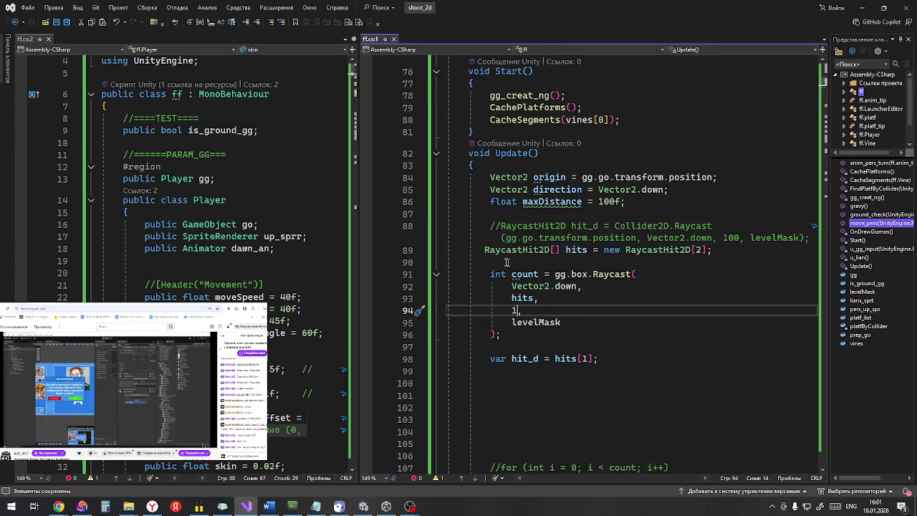
drag(480, 251, 631, 356)
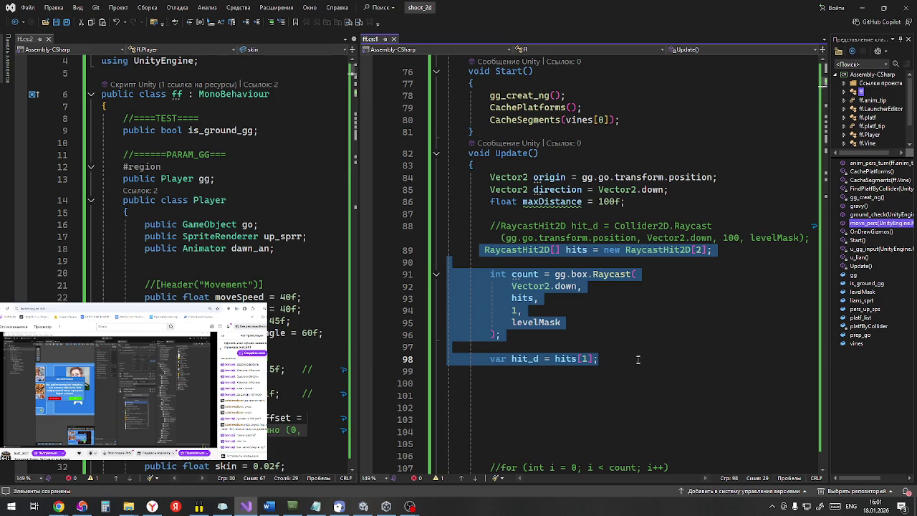
key(Delete)
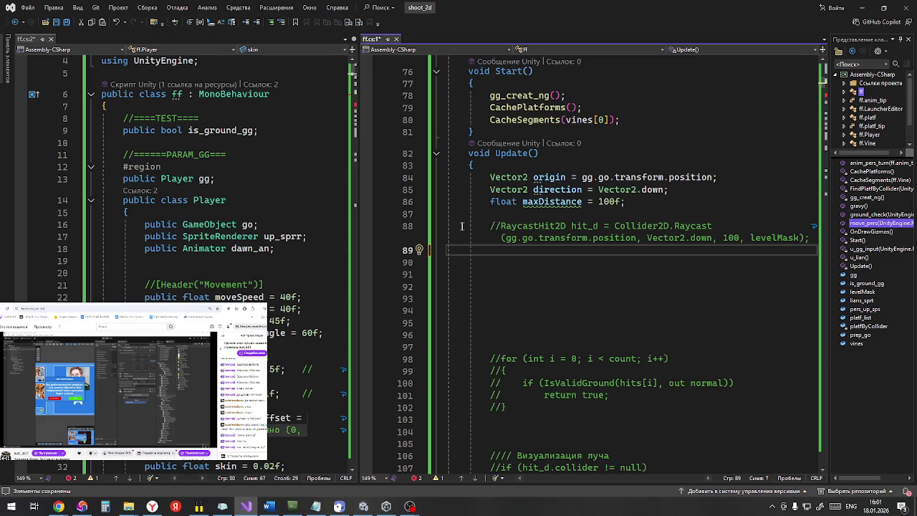
Step: Uncomment the hit_d Raycast statement on line 88
drag(485, 225, 809, 237)
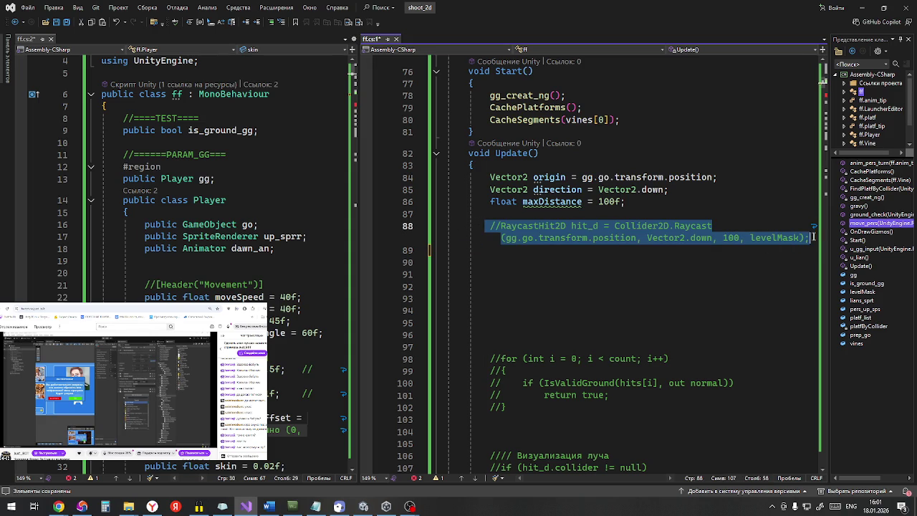
click(281, 22)
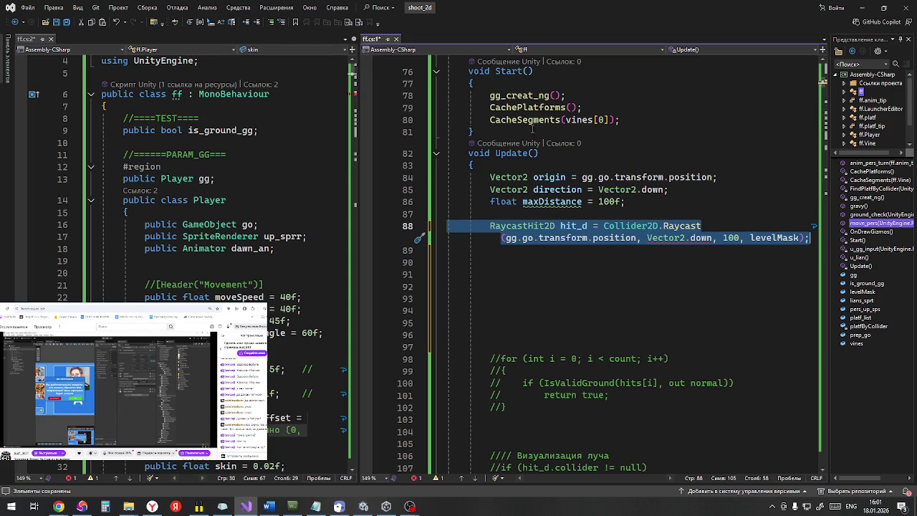
scroll(633, 215, down, 5)
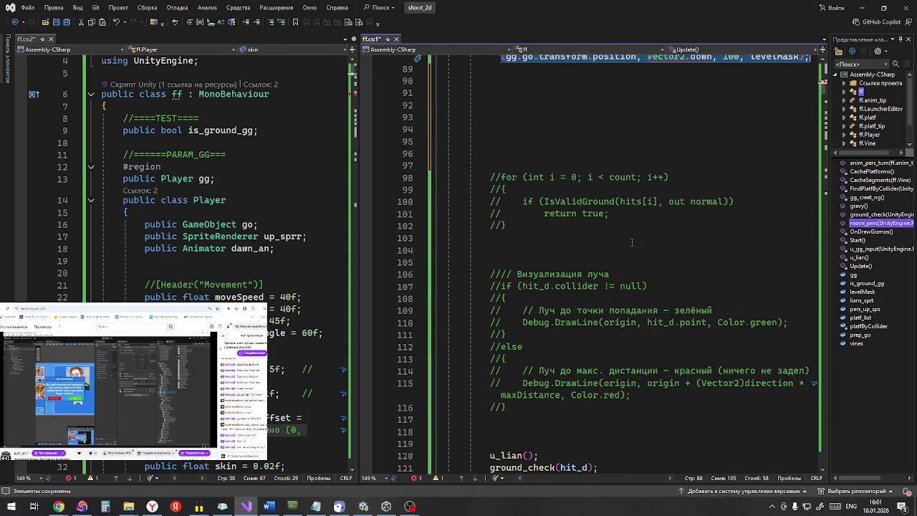
scroll(632, 242, up, 4)
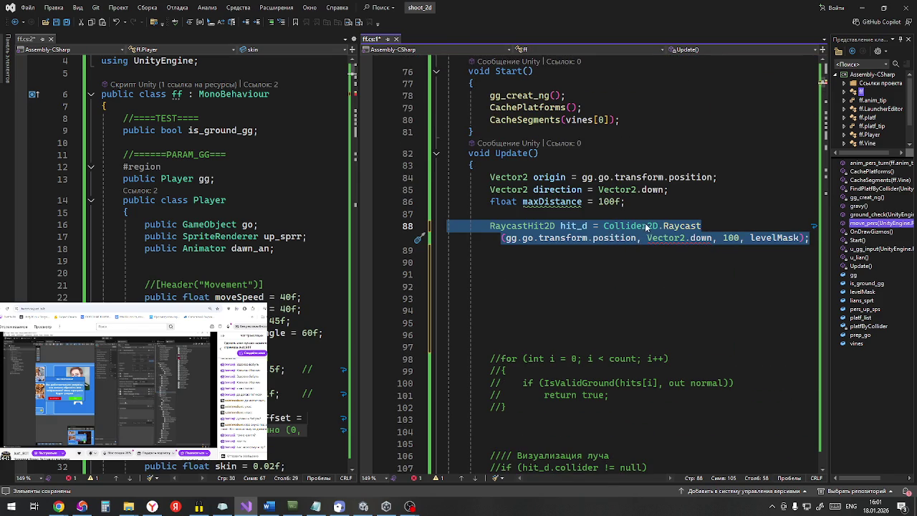
Step: Replace Collider2D with Physics2D in the hit_d raycast, save all scripts, and return to Unity
click(649, 227)
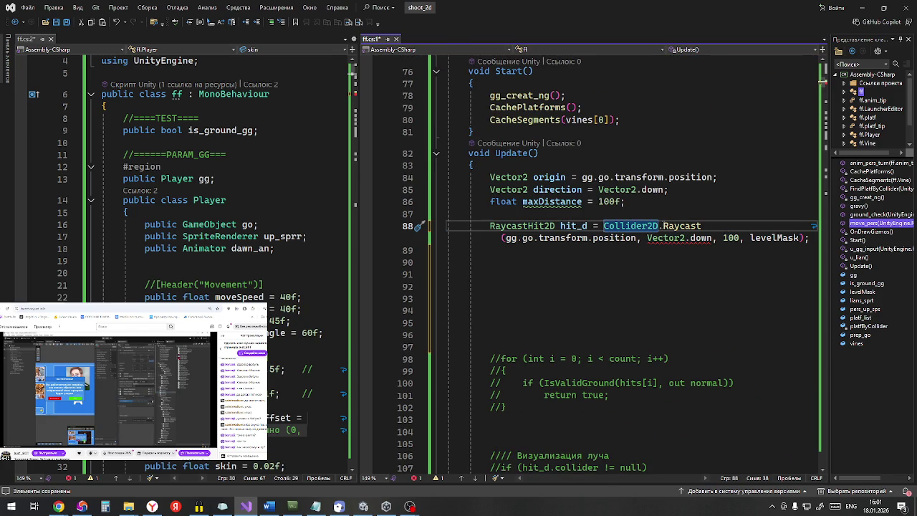
double_click(617, 226)
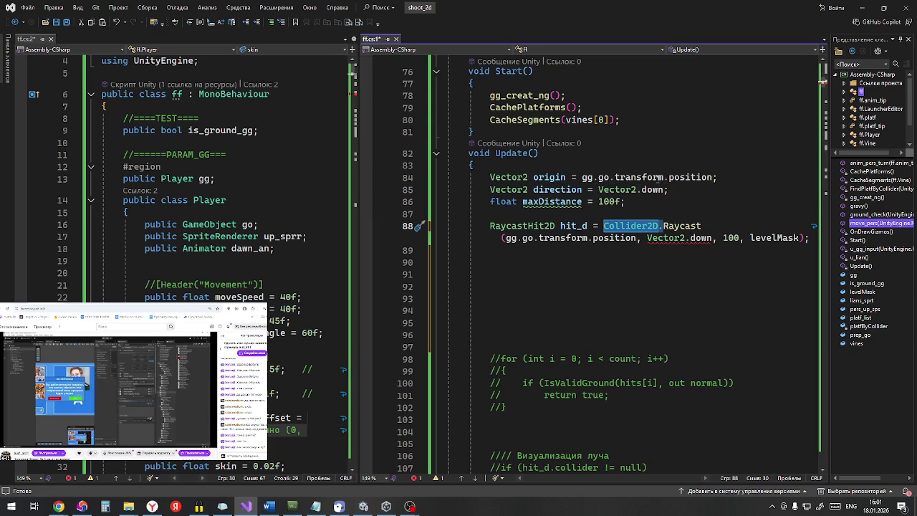
key(Delete)
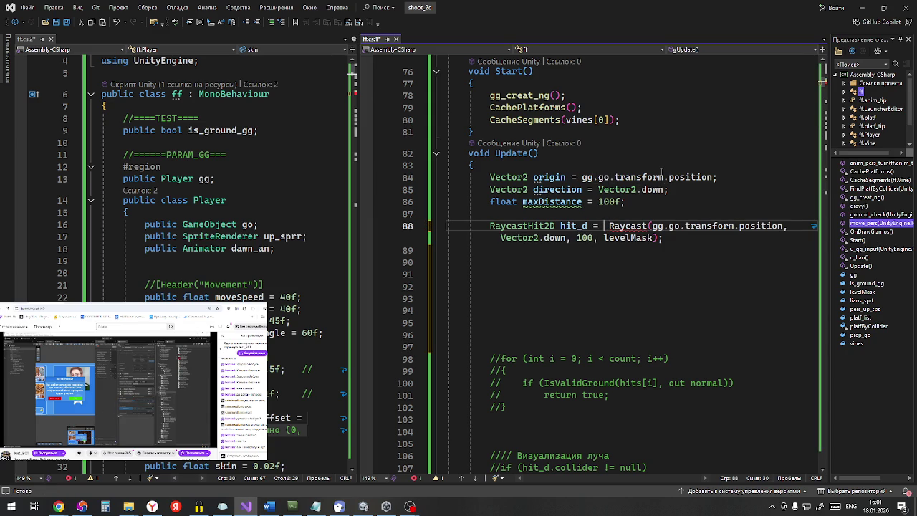
text(p)
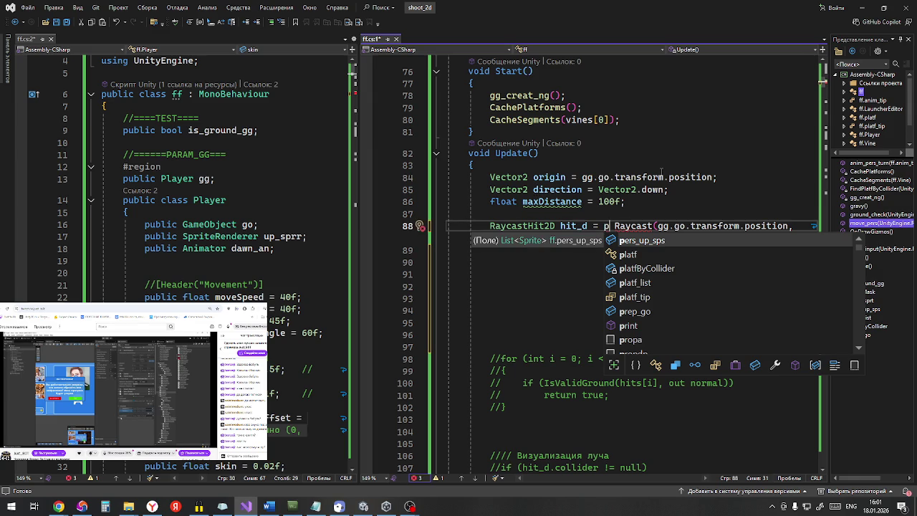
text(h)
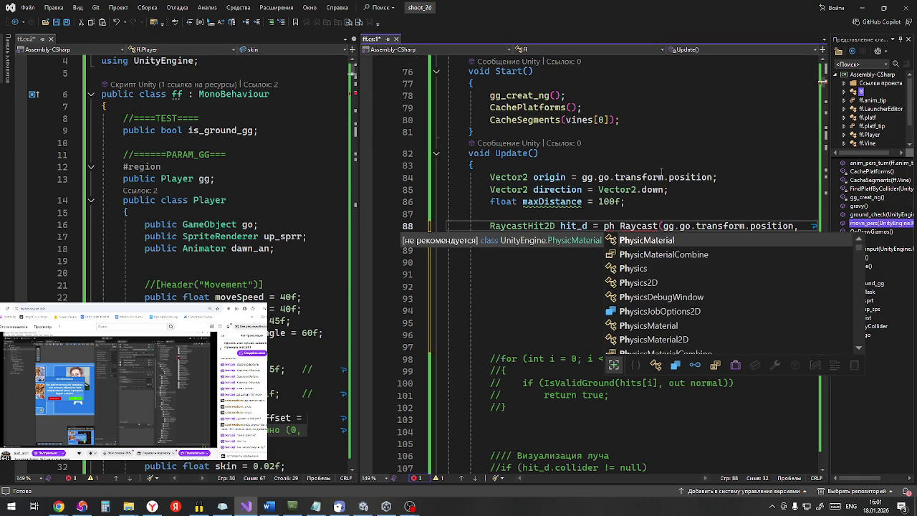
click(668, 277)
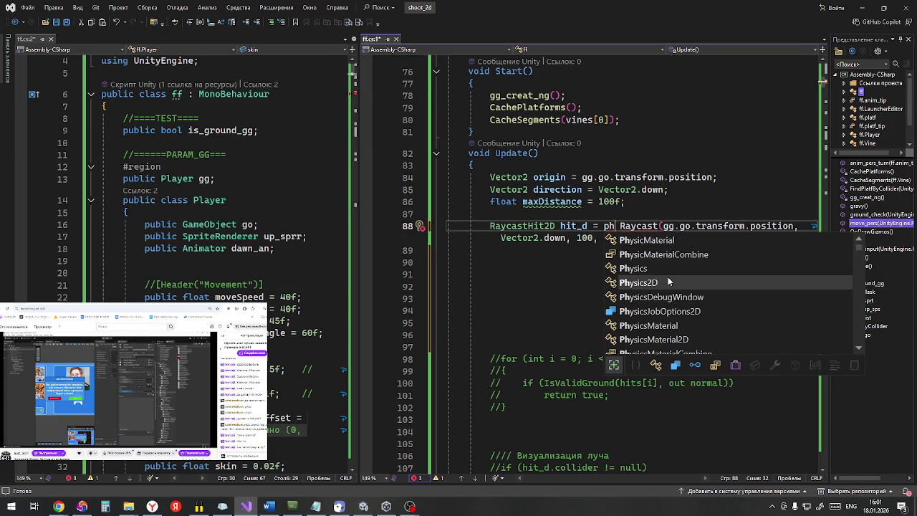
text(.)
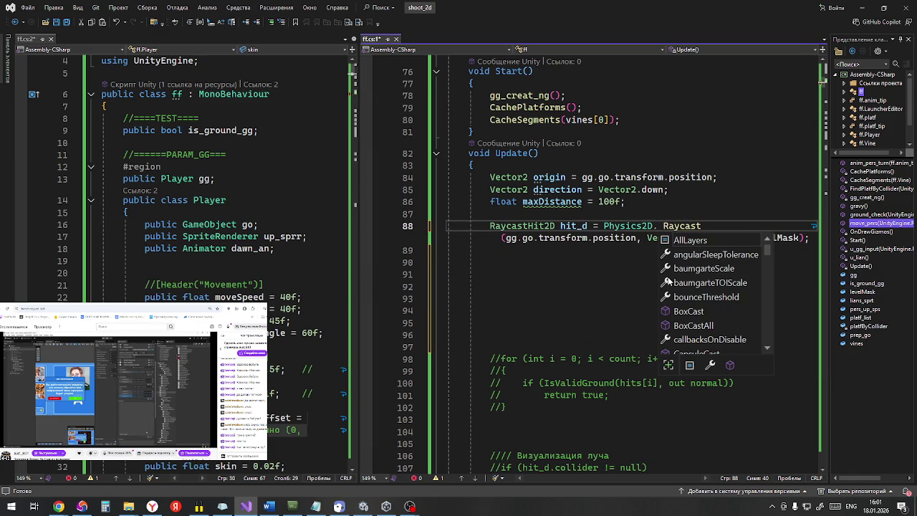
click(501, 213)
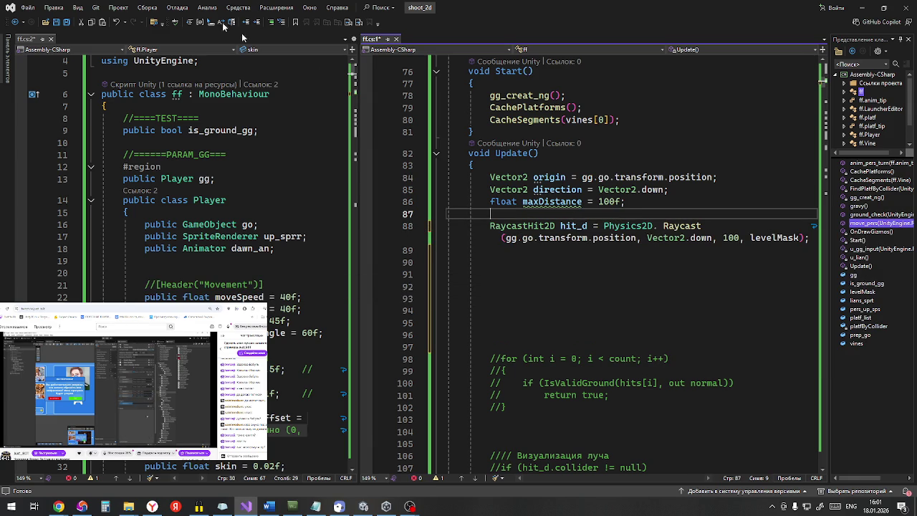
click(67, 22)
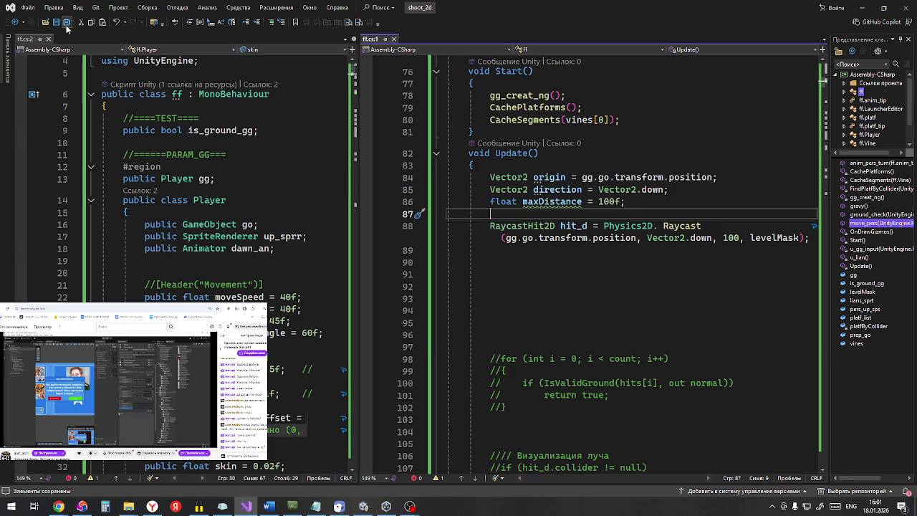
click(865, 10)
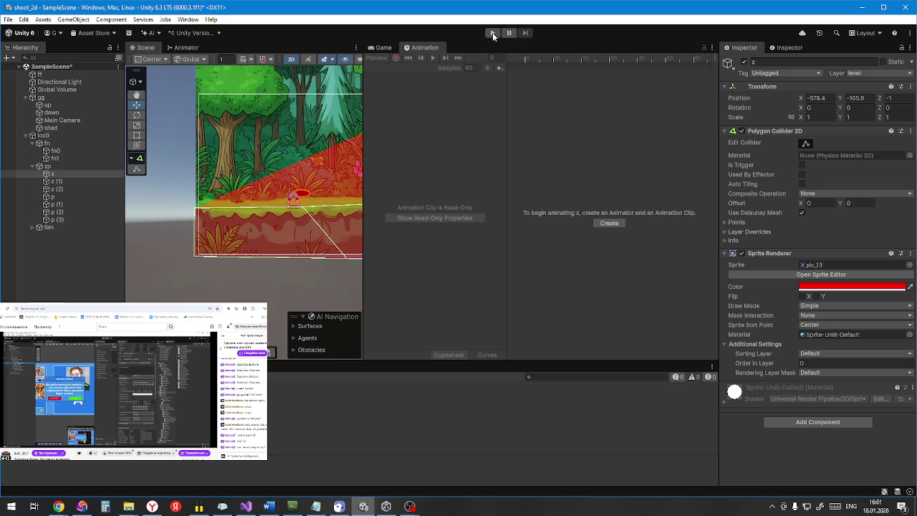
Step: Run and stop a play-test with the Physics2D ground raycast, then return to the script and ChatGPT
click(492, 32)
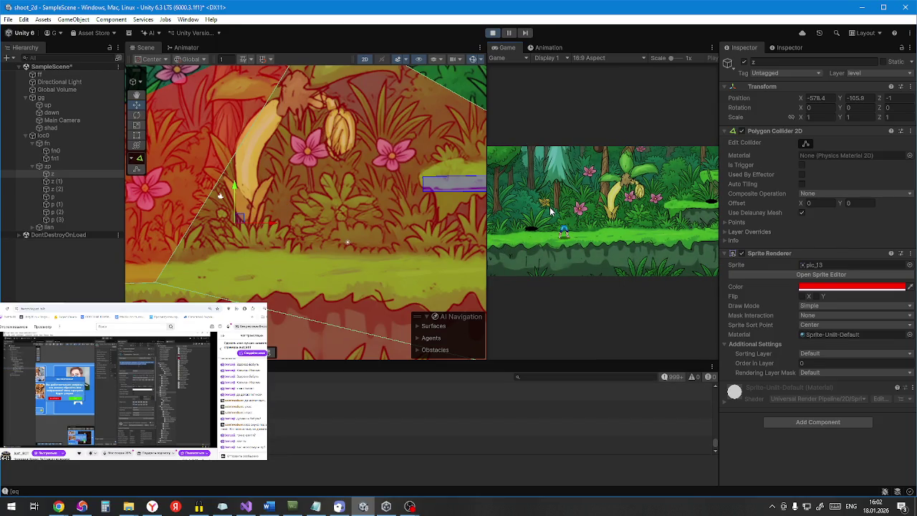
click(494, 33)
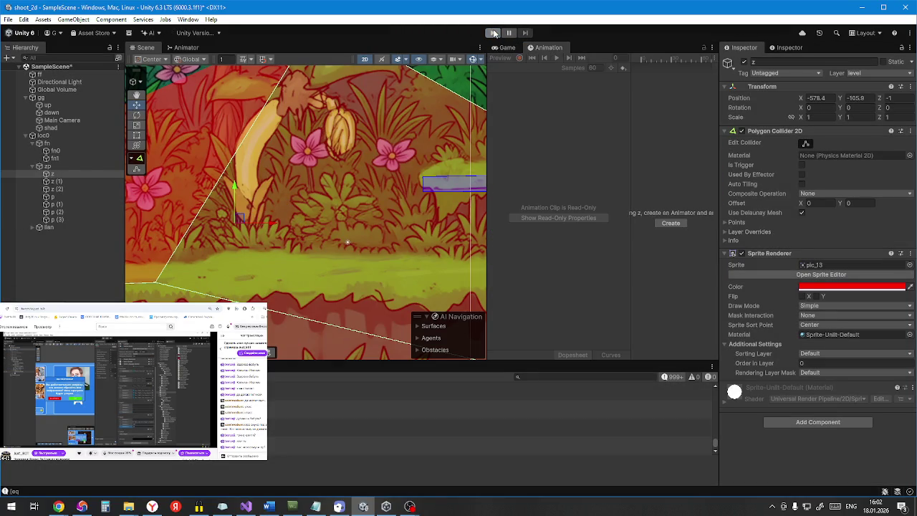
click(251, 507)
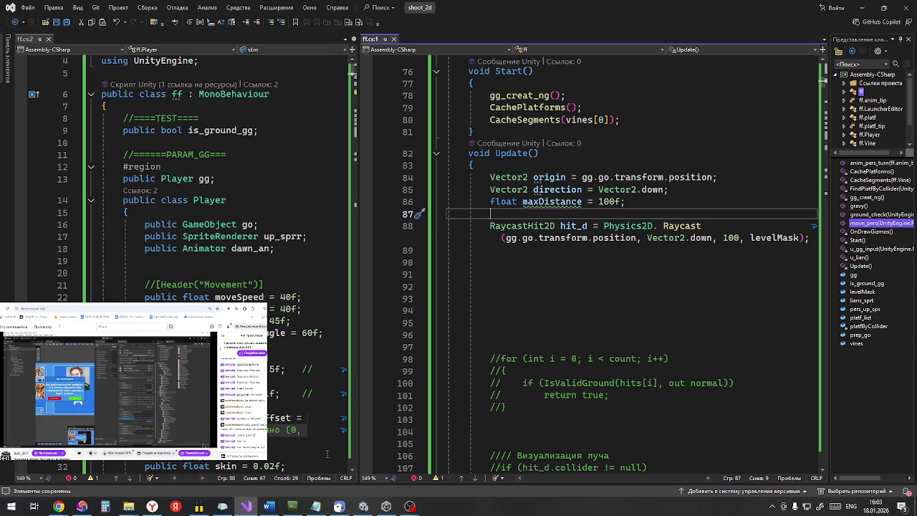
click(83, 507)
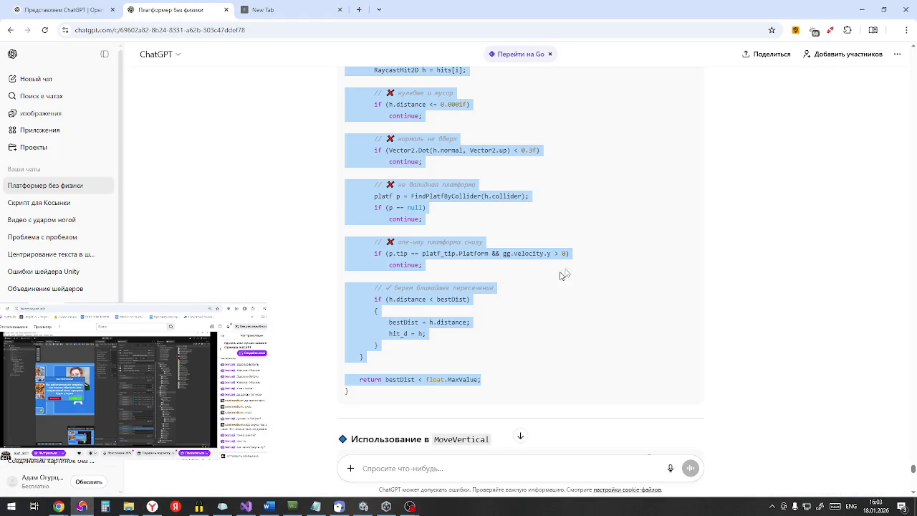
Step: Review the 'ПОЛНЫЙ ПРАВИЛЬНЫЙ КОД' ground-check answer in ChatGPT, then minimize Chrome
click(596, 248)
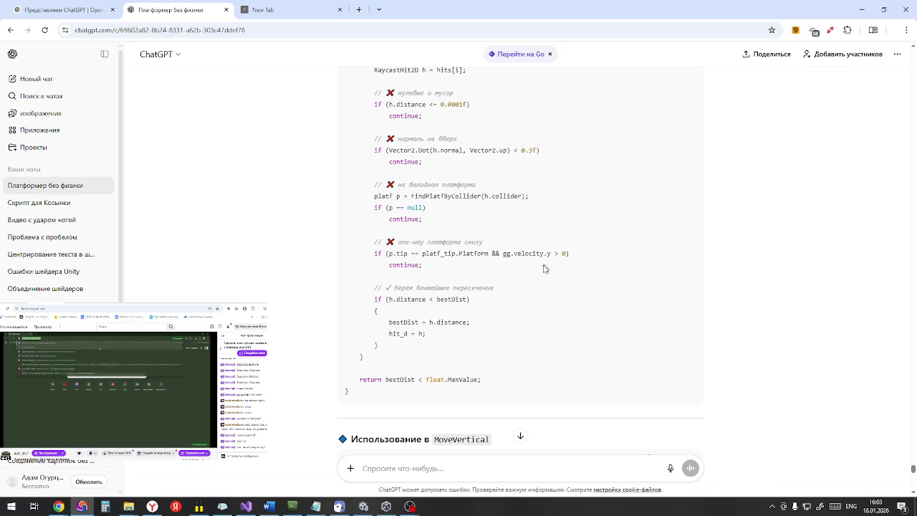
scroll(530, 281, up, 2)
scroll(530, 282, up, 6)
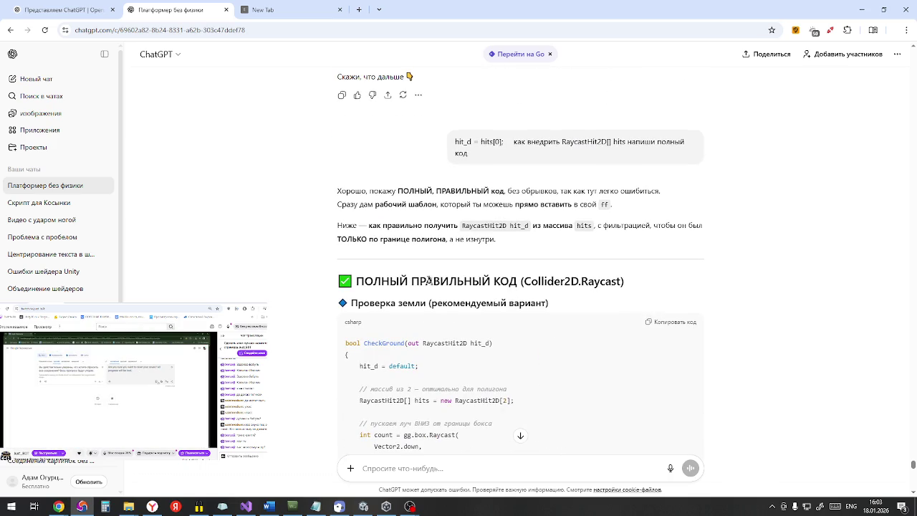
scroll(346, 271, down, 2)
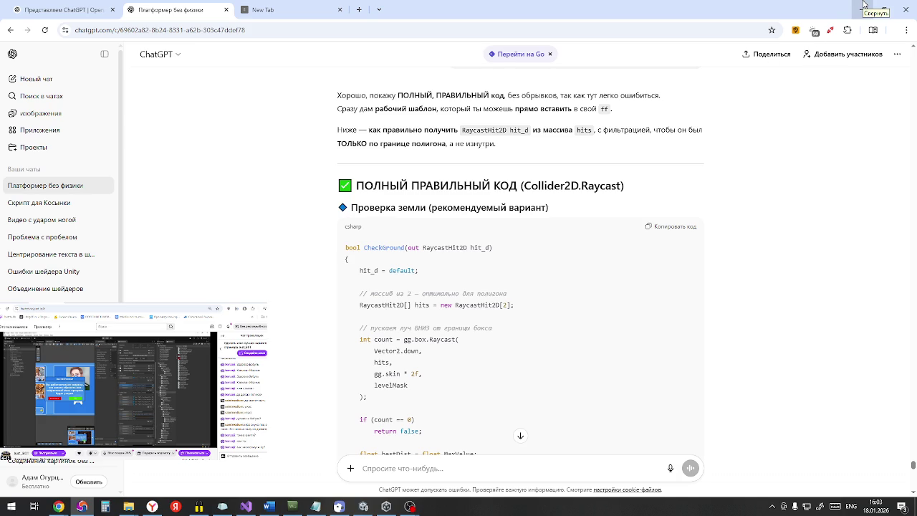
click(864, 4)
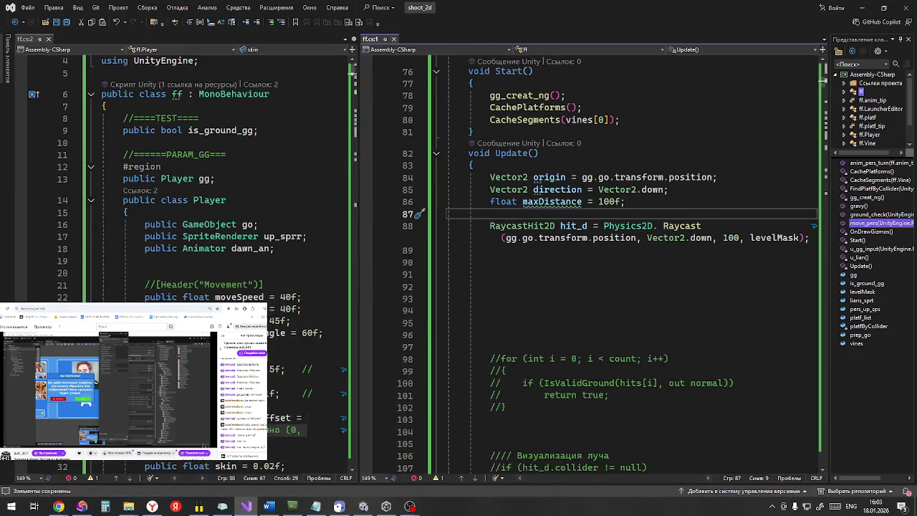
Step: Return to Visual Studio's ff.cs and open the Правка menu with Закладки expanded
right_click(59, 507)
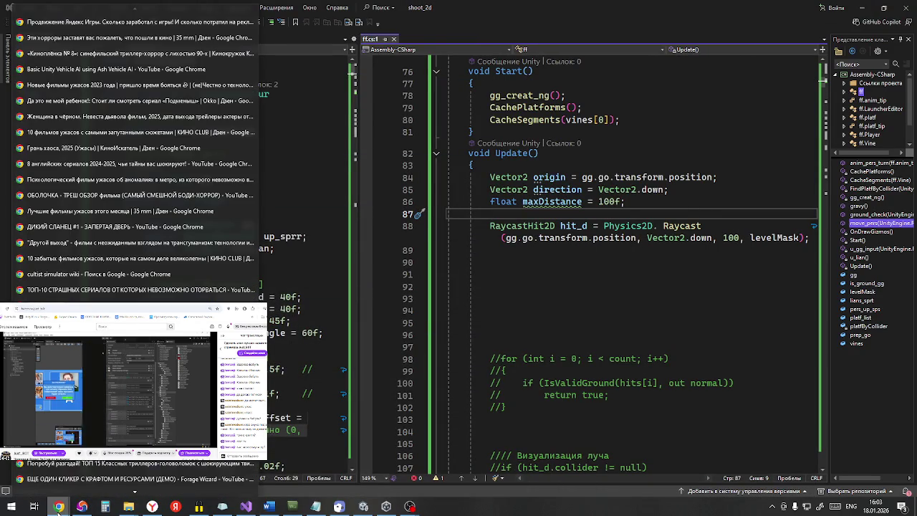
click(864, 7)
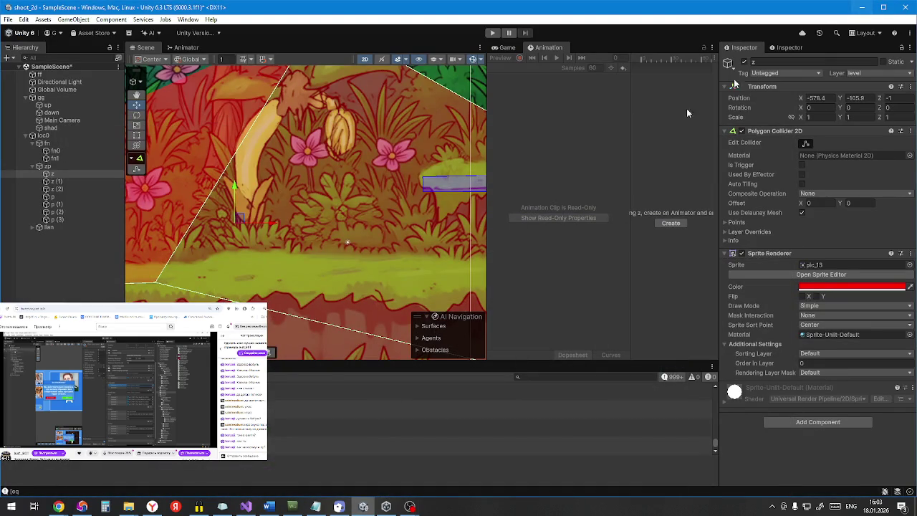
click(246, 506)
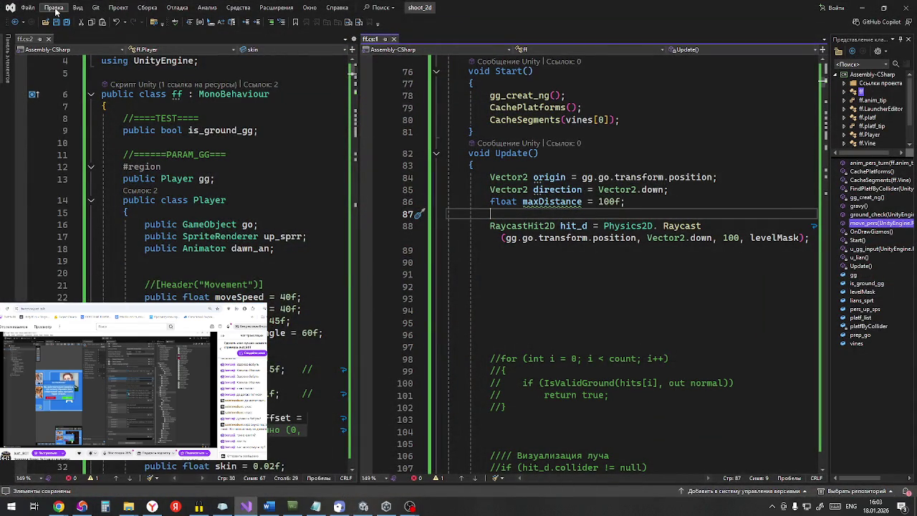
click(56, 11)
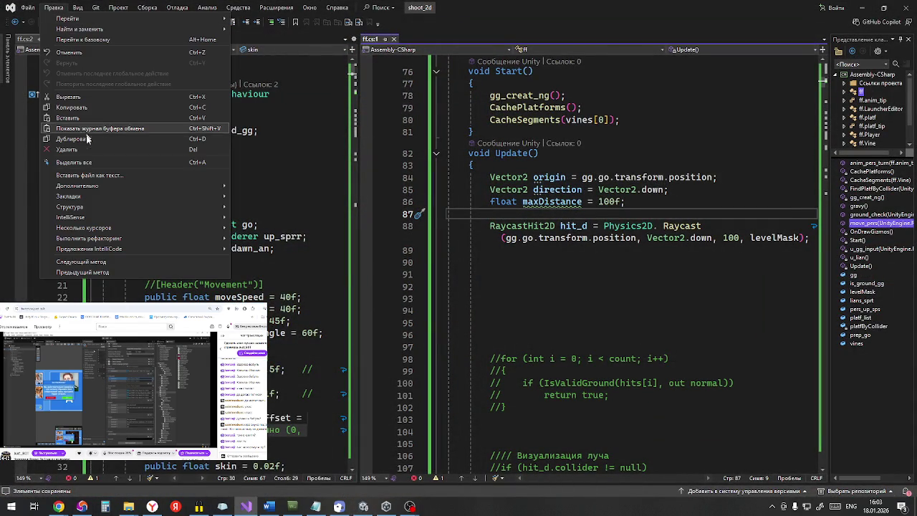